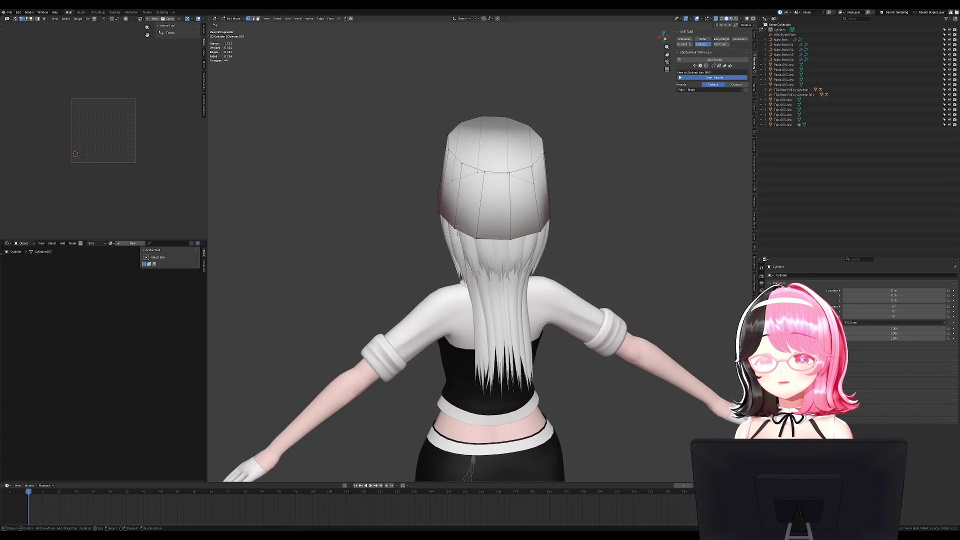
Select the hat cylinder and add a Subdivision Surface modifier to it
key("Tab")
mouse_move(568, 215)
middle_mouse_down()
mouse_move(604, 214)
mouse_move(489, 199)
middle_mouse_up()
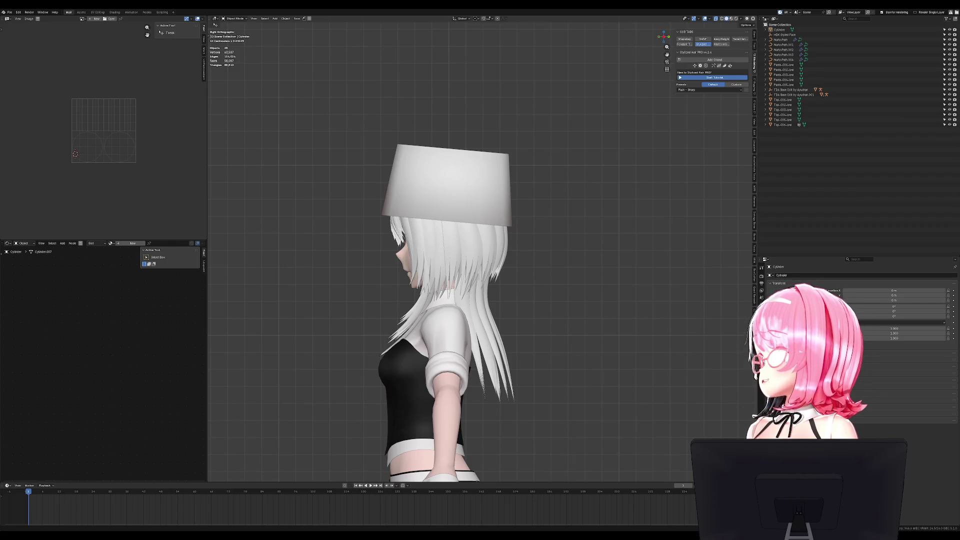
middle_click_drag(488, 198, 321, 217)
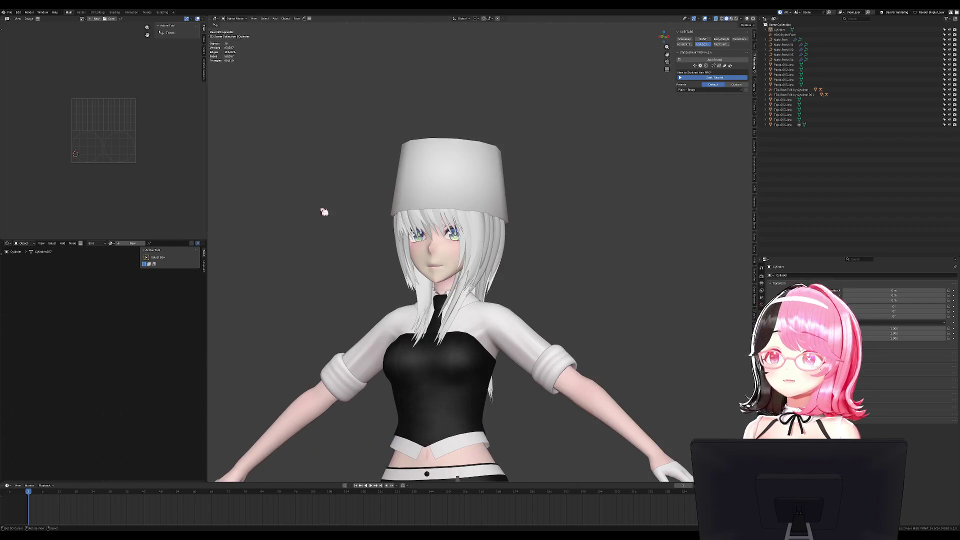
scroll(450, 250, "up", 4)
left_click(493, 149)
key("Tab")
key("KP_3")
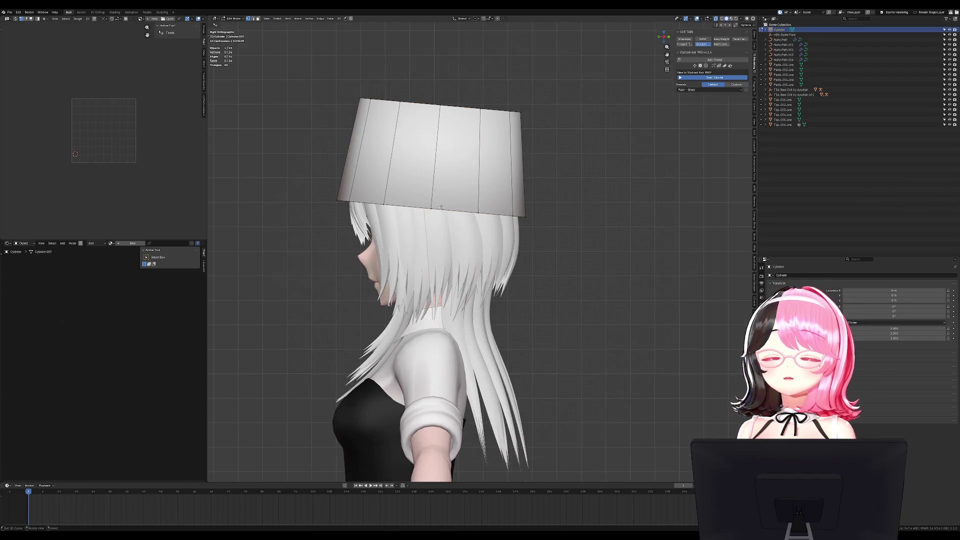
right_click(538, 216)
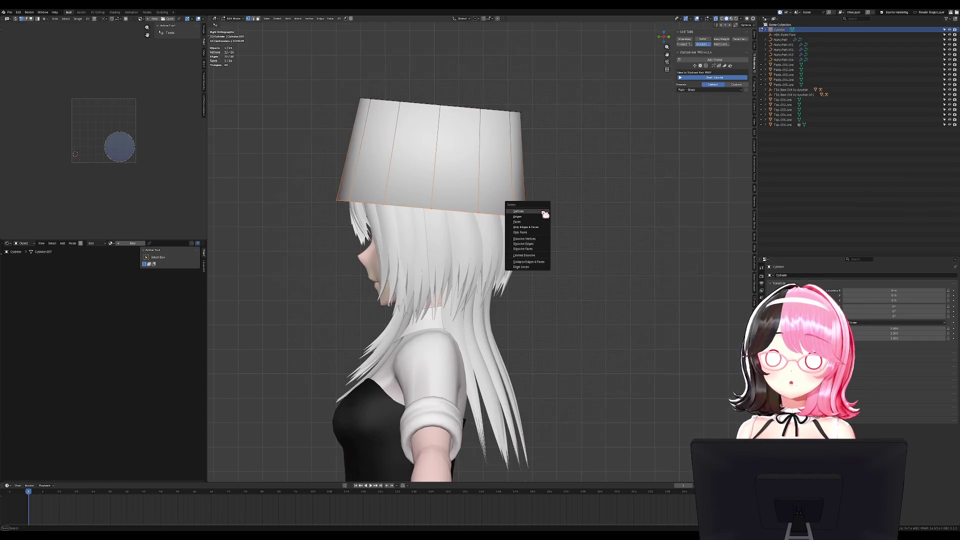
key("a")
key("alt+a")
left_click(337, 201)
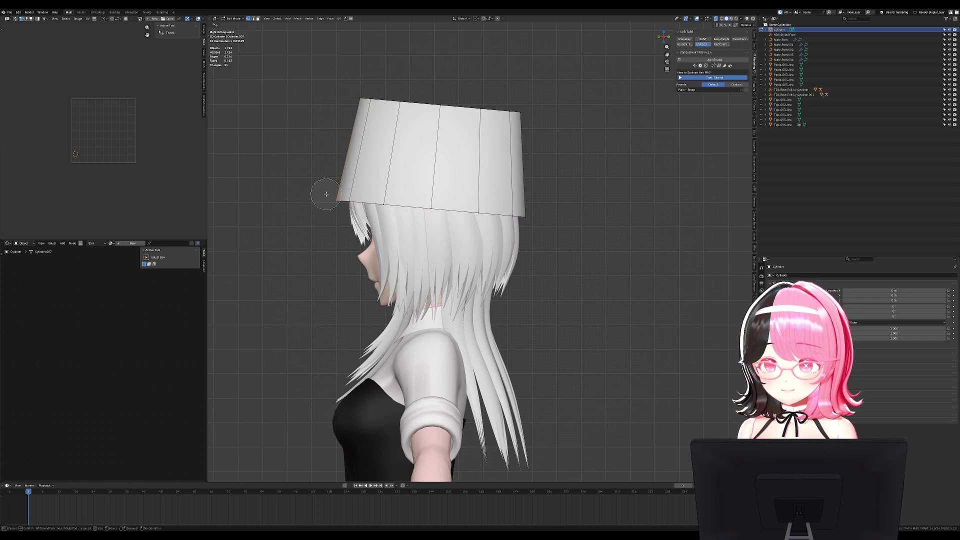
left_click(762, 326)
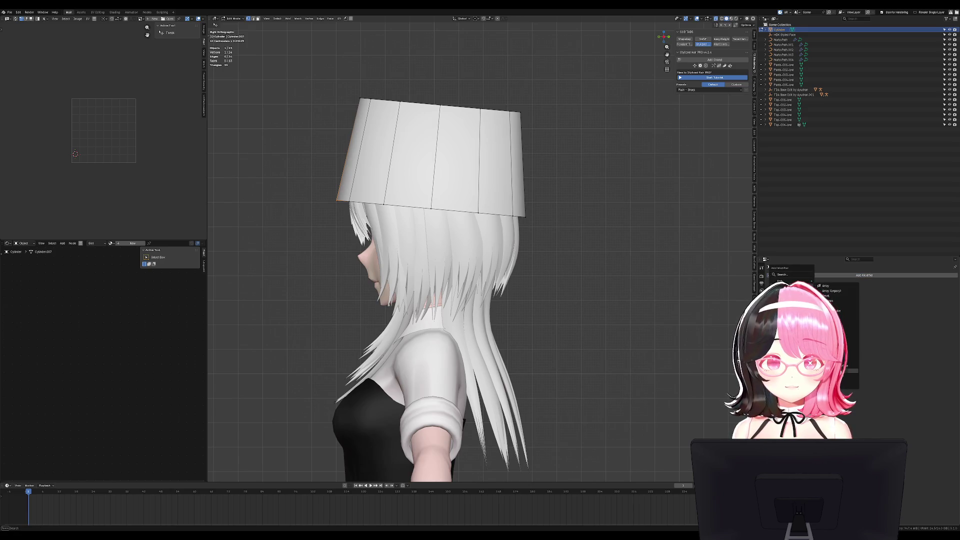
left_click(840, 371)
Delete the top face of the hat cylinder
key("c")
left_click_drag(350, 93, 545, 107)
key("Escape")
key("x")
left_click(548, 115)
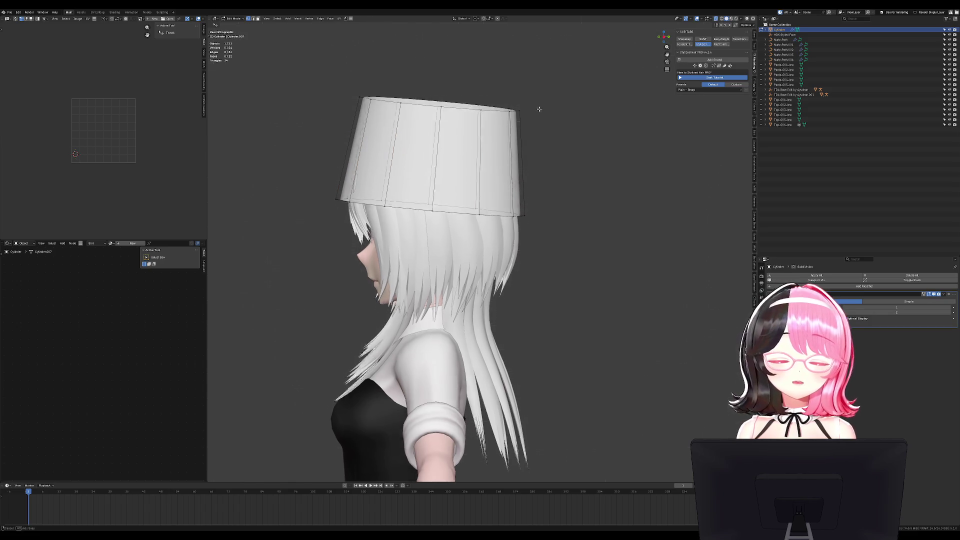
middle_click_drag(549, 115, 509, 114)
Lower the cylinder's top ring of vertices straight down along Z
key("KP_1")
key("a")
key("alt+a")
key("c")
left_click_drag(391, 97, 489, 97)
key("Escape")
key("g")
key("z")
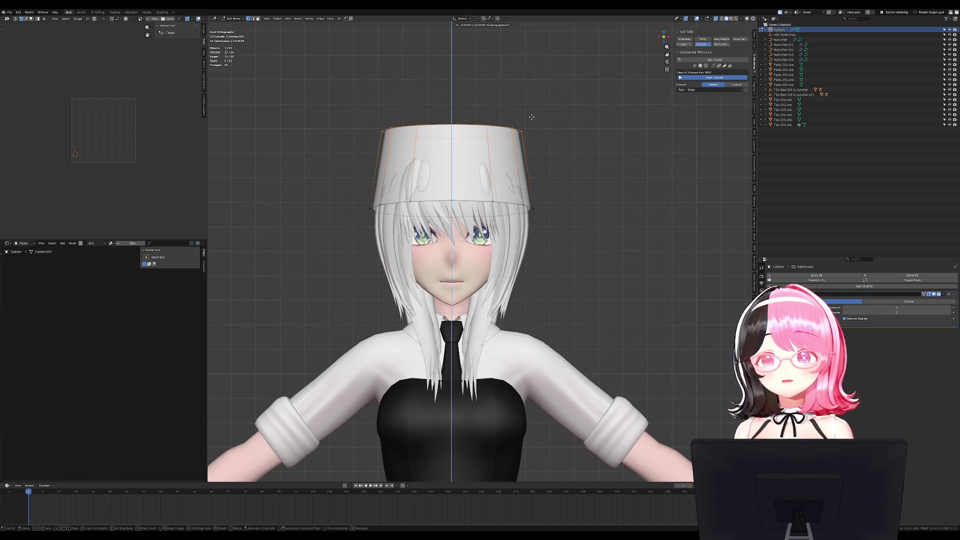
left_click(532, 118)
Scale the bottom ring of vertices slightly outward to widen the hat's base
key("KP_3")
key("alt+a")
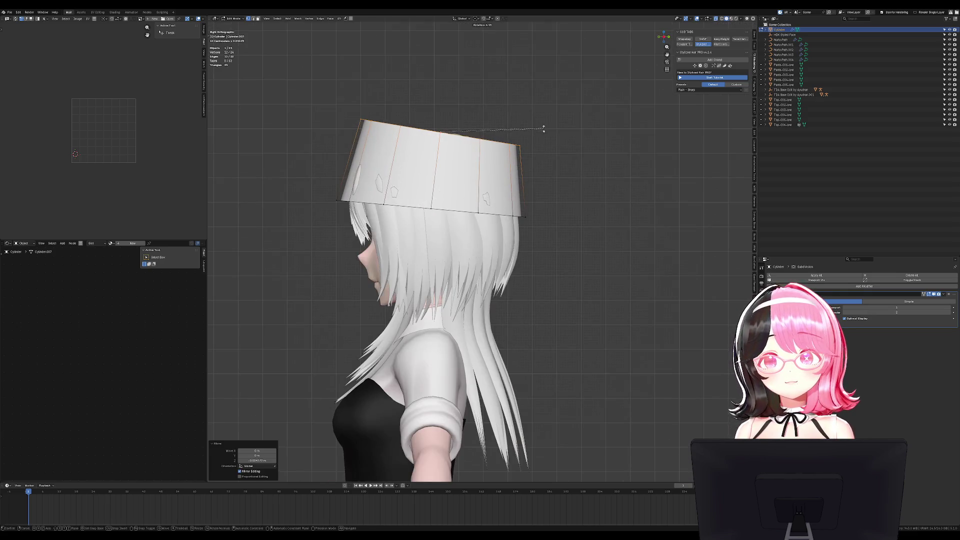
left_click_drag(392, 209, 513, 212)
key("Escape")
key("s")
left_click(513, 212)
key("Tab")
middle_click_drag(513, 211, 450, 215)
key("alt+a")
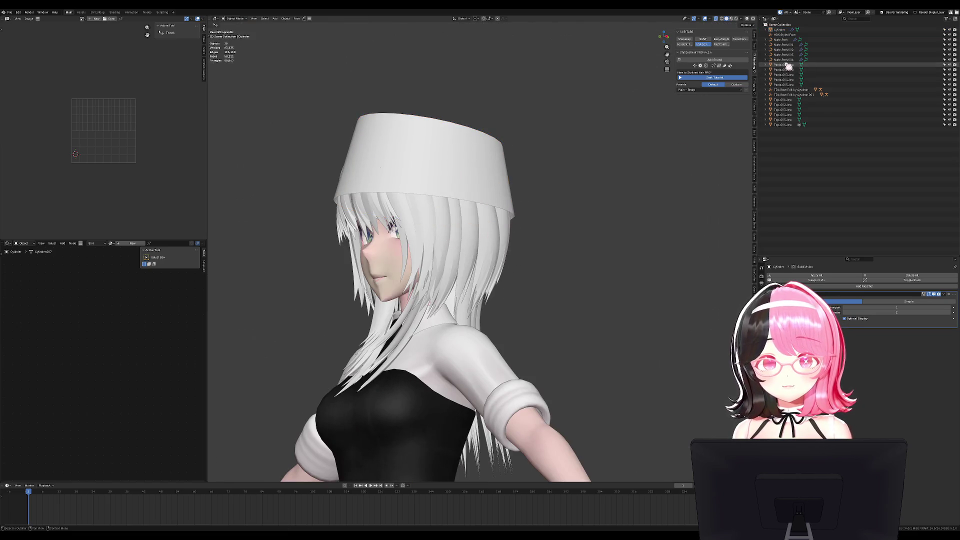
Move the NurbsPath, .001, .003 and .004 hair strands into a new collection named Hair
left_click(784, 44)
key("g")
key("Escape")
left_click(454, 259, "shift")
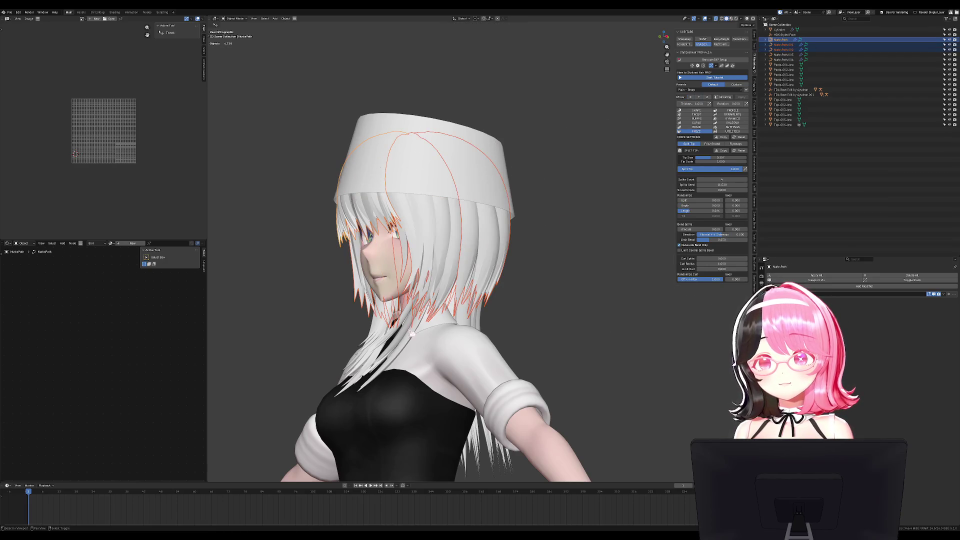
left_click(410, 333, "shift")
middle_click_drag(409, 333, 397, 333)
left_click(503, 332, "shift")
key("g")
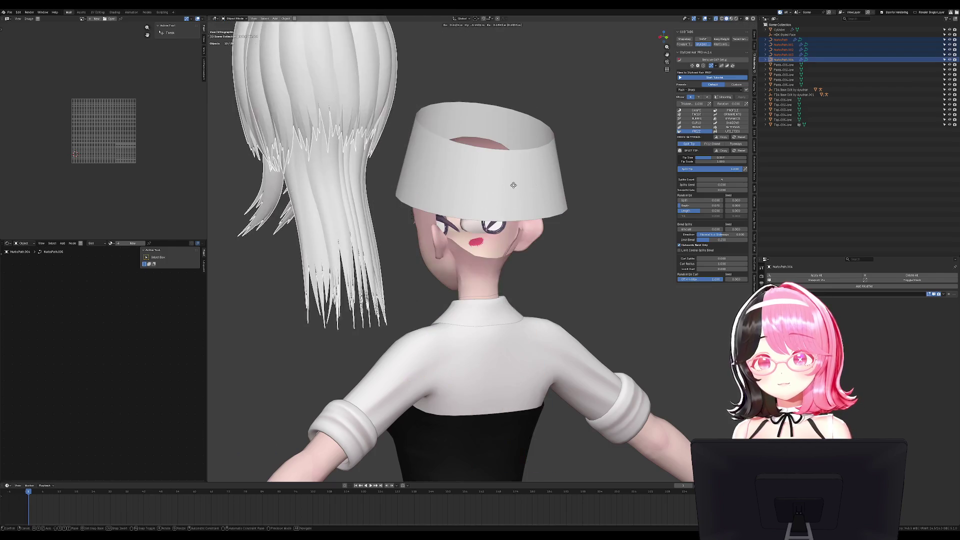
key("Escape")
middle_click_drag(569, 247, 717, 299)
key("m")
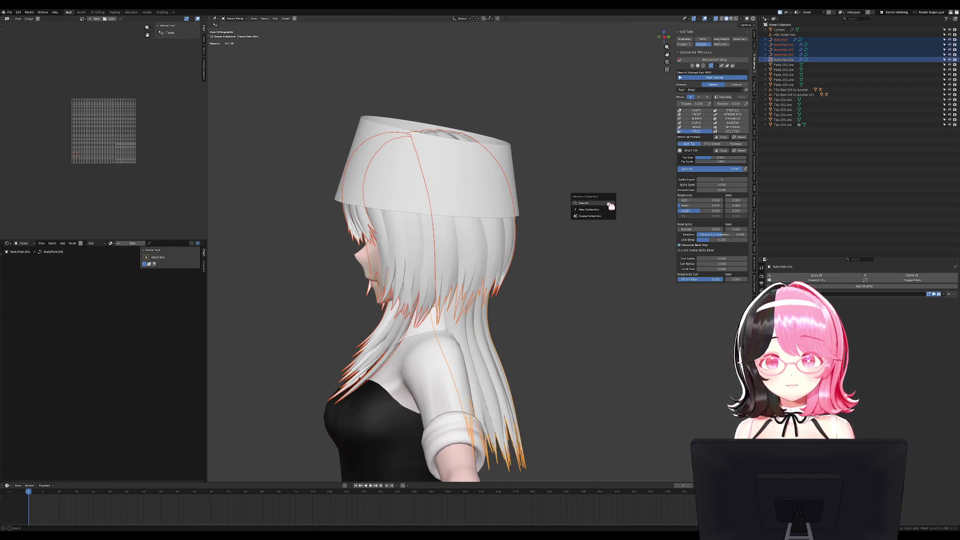
left_click(593, 209)
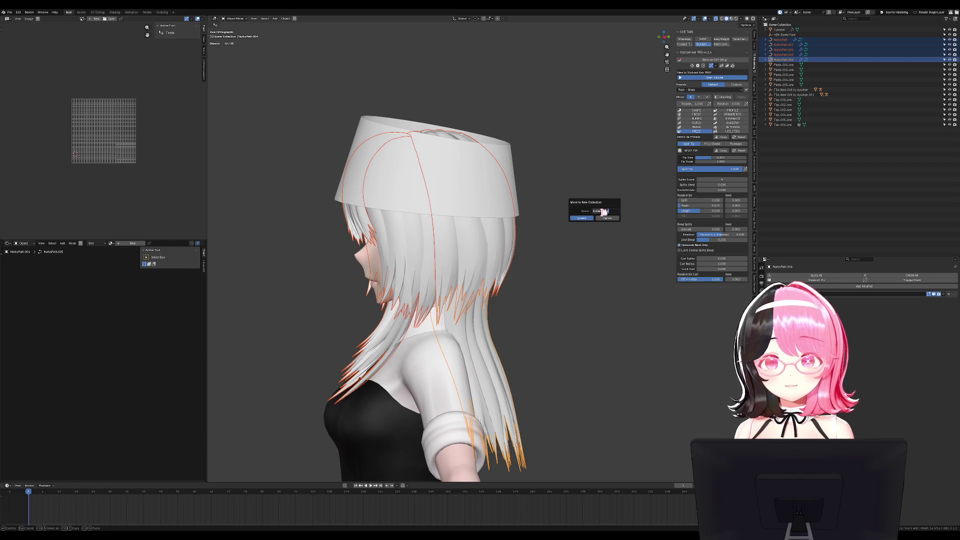
key("Return")
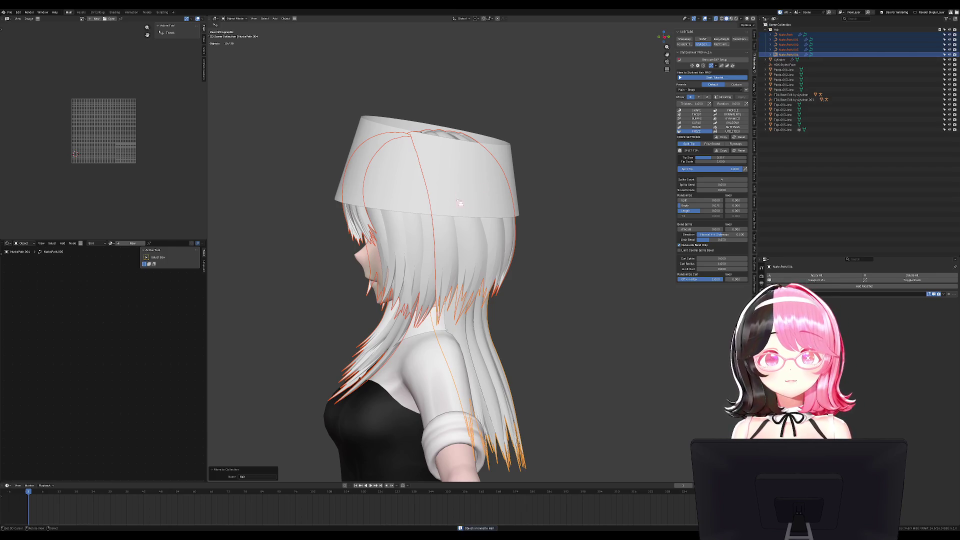
Select the hat cylinder and enter Edit Mode on it
key("KP_1")
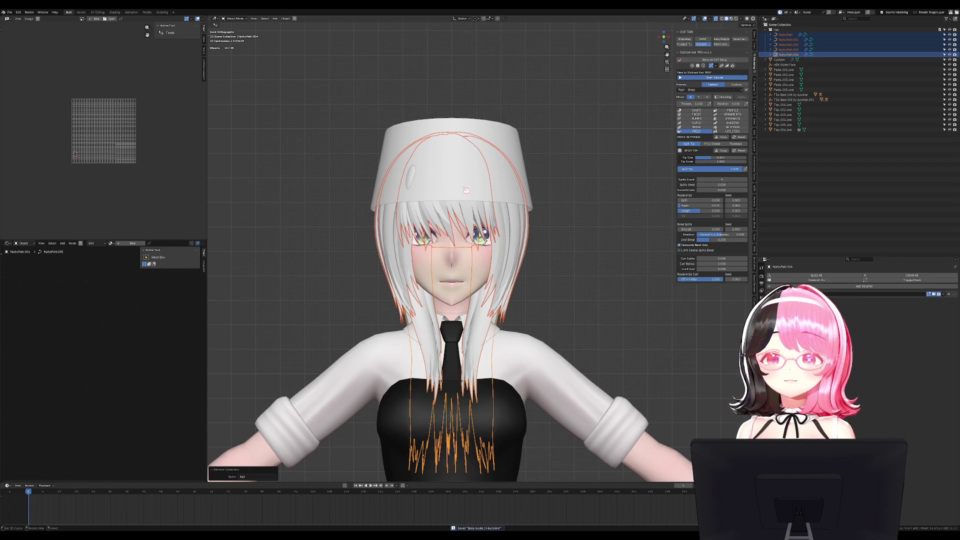
left_click(517, 237)
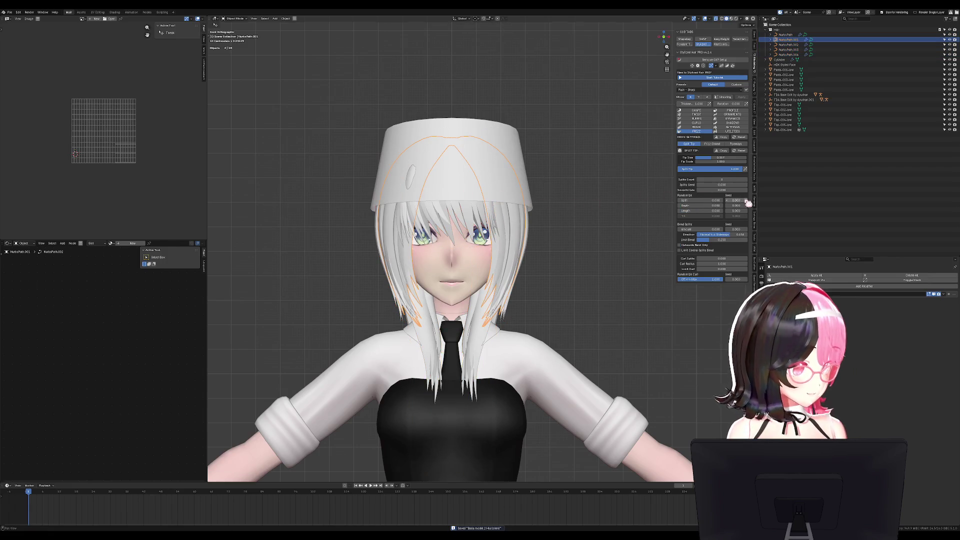
middle_click_drag(690, 190, 579, 189)
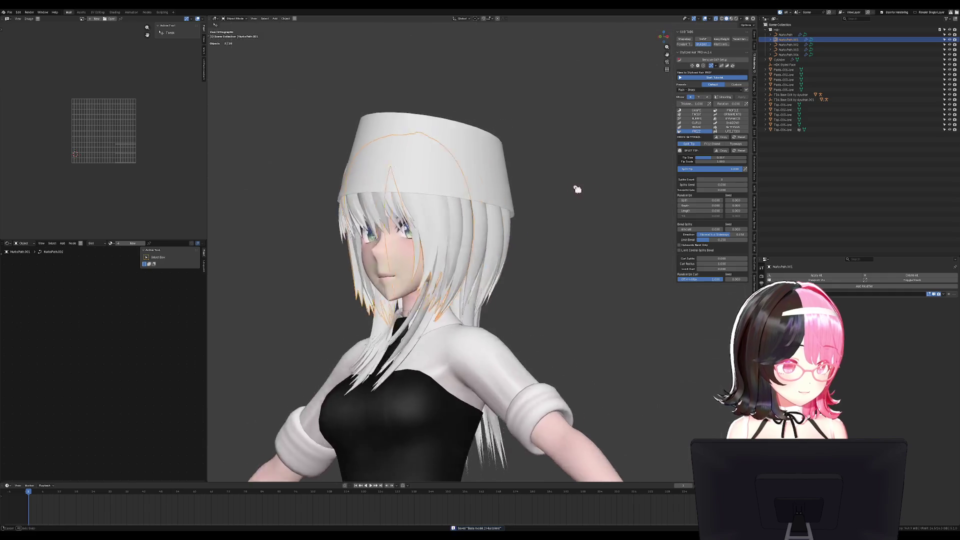
left_click(490, 150)
mouse_move(491, 150)
middle_mouse_down()
mouse_move(432, 183)
mouse_move(418, 153)
middle_mouse_up()
key("Tab")
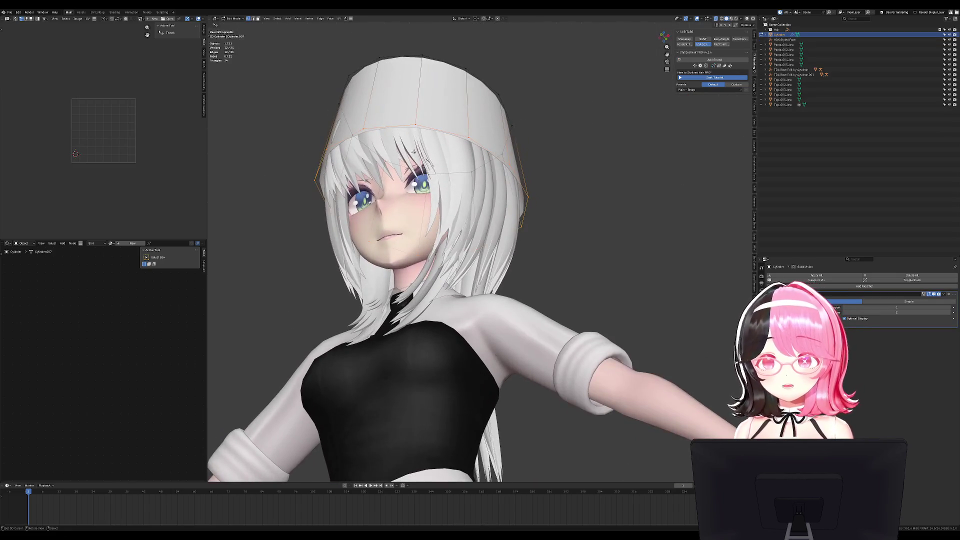
Extrude the hat's bottom edge loop and scale it outward into a brim
key("shift+alt+a")
left_click_drag(333, 125, 336, 127)
key("Tab")
mouse_move(336, 127)
middle_mouse_down()
mouse_move(375, 170)
mouse_move(287, 169)
mouse_move(277, 133)
mouse_move(427, 176)
middle_mouse_up()
left_click(427, 175)
key("Tab")
left_click(534, 209, "alt")
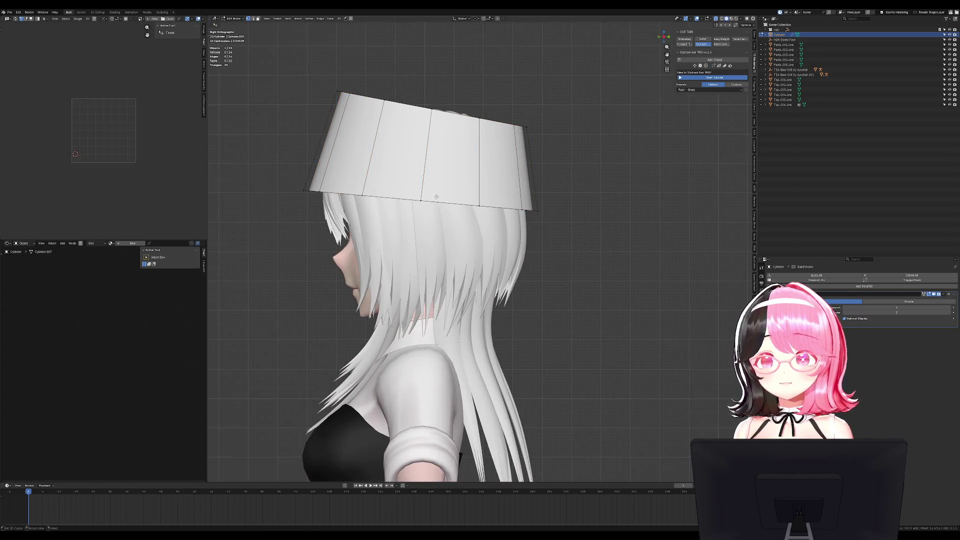
key("e")
right_click(562, 207)
key("s")
left_click(593, 207)
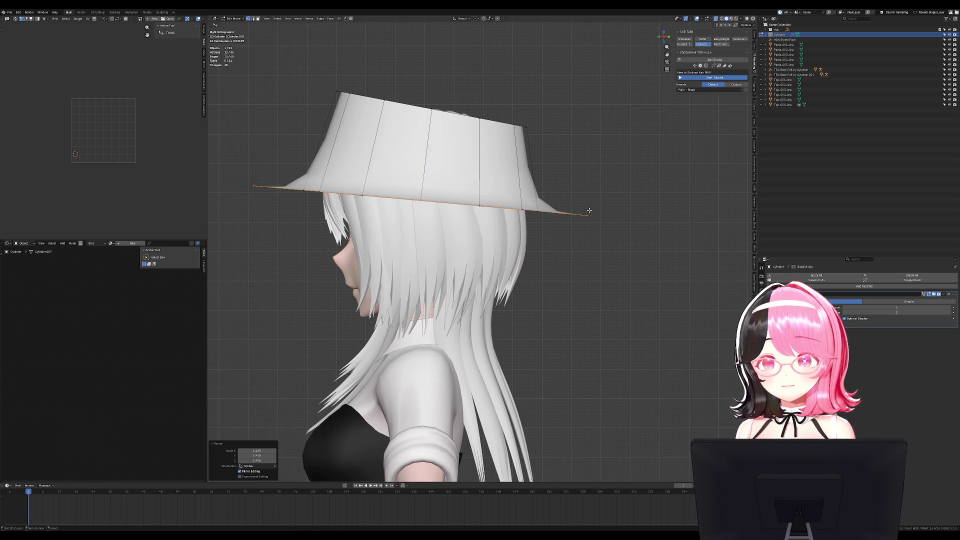
Give the loop where brim meets crown a full edge crease of 1
key("KP_1")
key("KP_3")
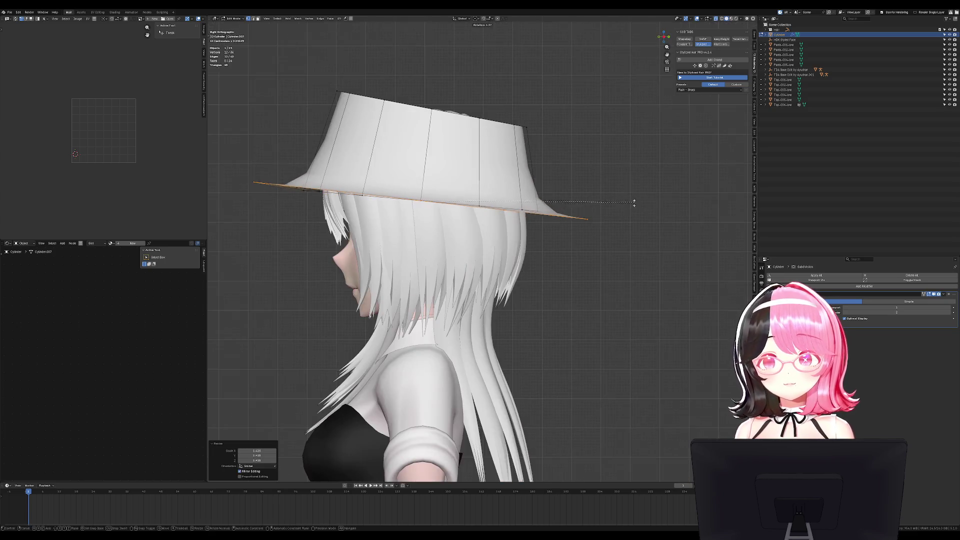
key("alt+a")
middle_click_drag(415, 185, 397, 210)
left_click(397, 209, "alt")
key("shift+e")
type("1")
key("Return")
key("ctrl+e")
left_click(482, 305)
key("ctrl+e")
key("Escape")
Widen the brim's outer loop further and lower it along Z
key("Tab")
key("KP_1")
key("Tab")
key("KP_1")
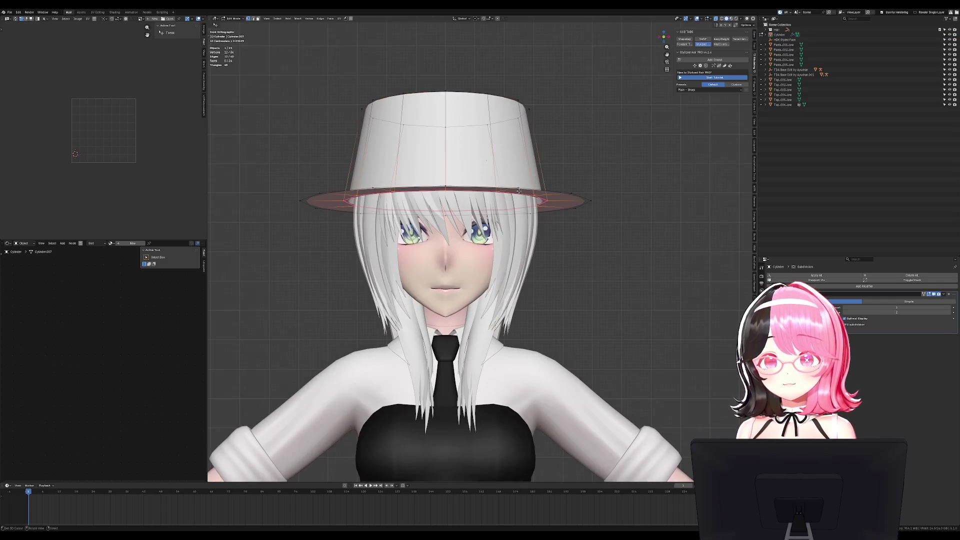
left_click(619, 192, "alt")
key("s")
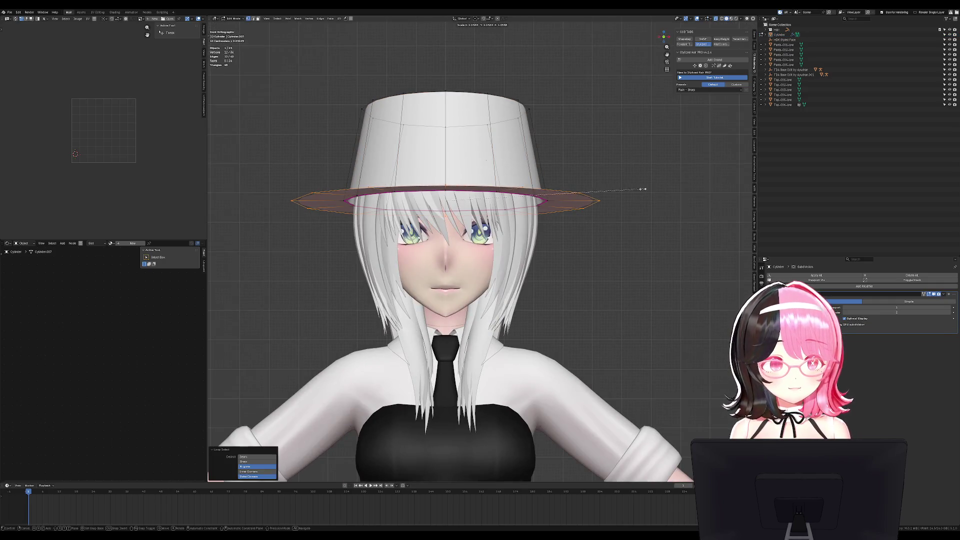
left_click(645, 190)
key("g")
key("z")
left_click(650, 205)
key("Tab")
mouse_move(650, 206)
middle_mouse_down()
mouse_move(615, 220)
mouse_move(590, 217)
middle_mouse_up()
Extrude the hat's top edge loop upward and scale it inward
key("Tab")
key("KP_3")
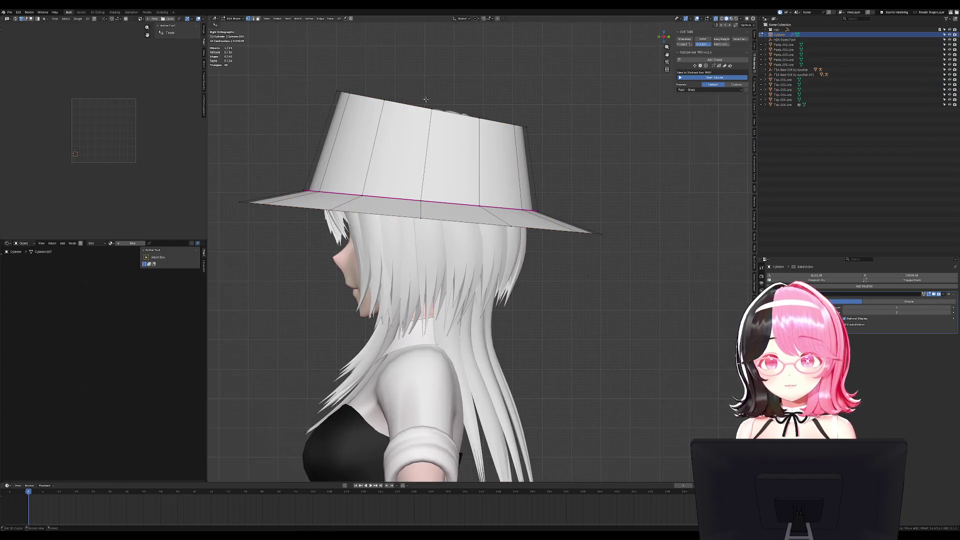
left_click(429, 106, "alt")
key("e")
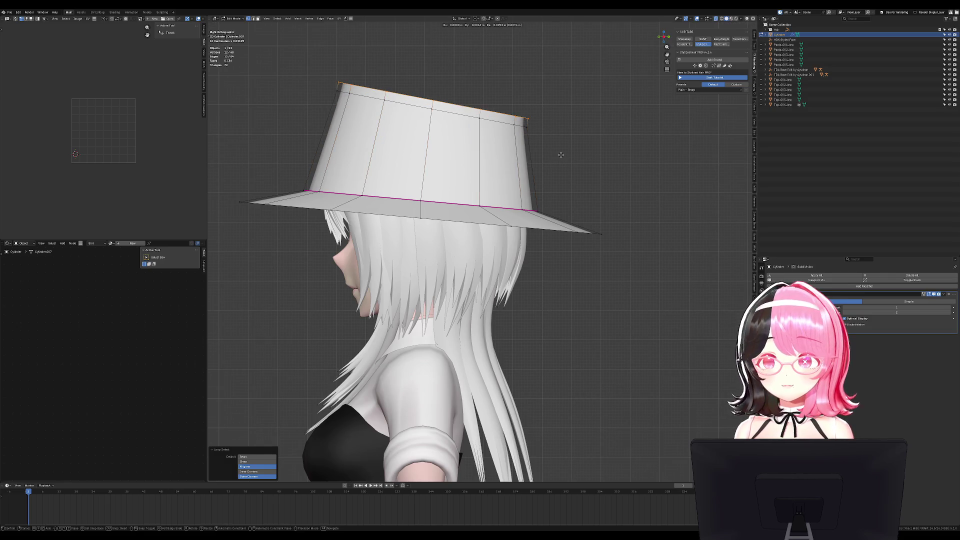
left_click(562, 153)
key("s")
left_click(538, 150)
mouse_move(538, 150)
middle_mouse_down()
mouse_move(513, 197)
mouse_move(544, 143)
middle_mouse_up()
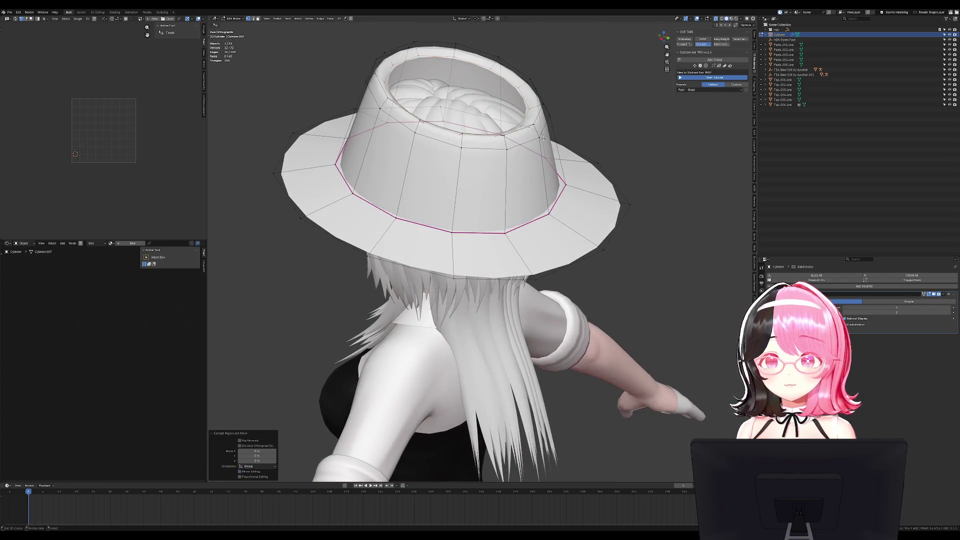
Merge the top loop At Center to close the crown
key("m")
left_click(544, 143)
key("alt+s")
key("Escape")
key("Tab")
key("KP_1")
mouse_move(553, 218)
middle_mouse_down()
mouse_move(570, 219)
mouse_move(514, 221)
middle_mouse_up()
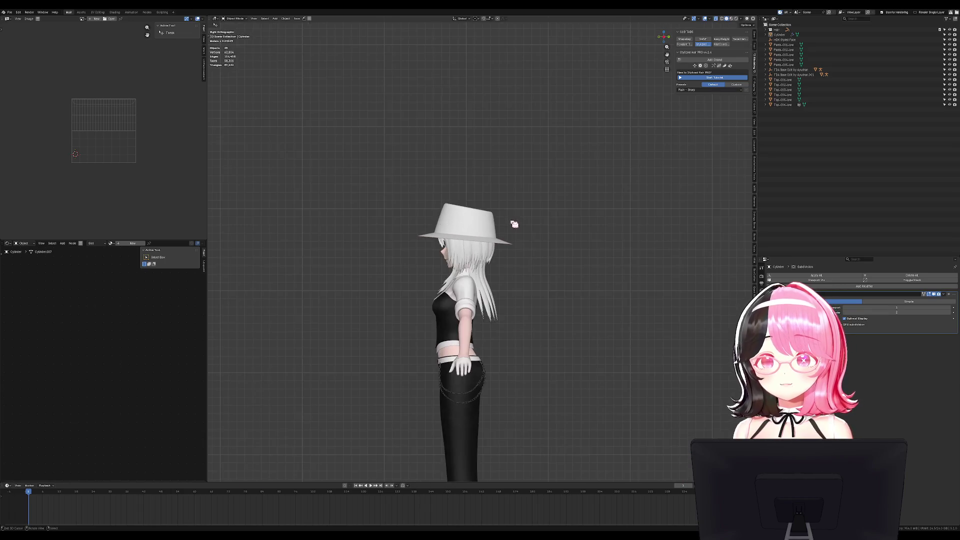
In Edit Mode, move the brim's outer edge loop downward to lower the brim
scroll(512, 220, "up", 7)
key("Tab")
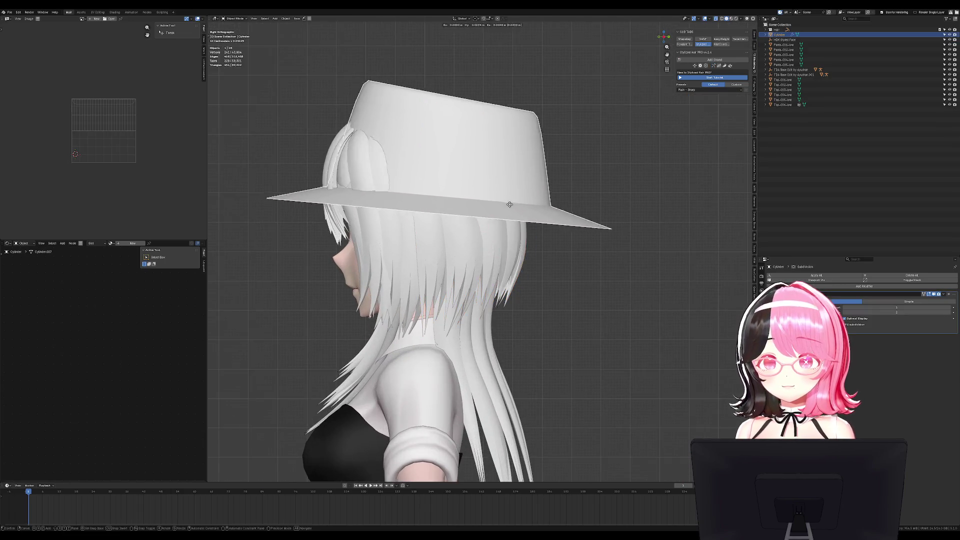
left_click(474, 226, "alt")
key("g")
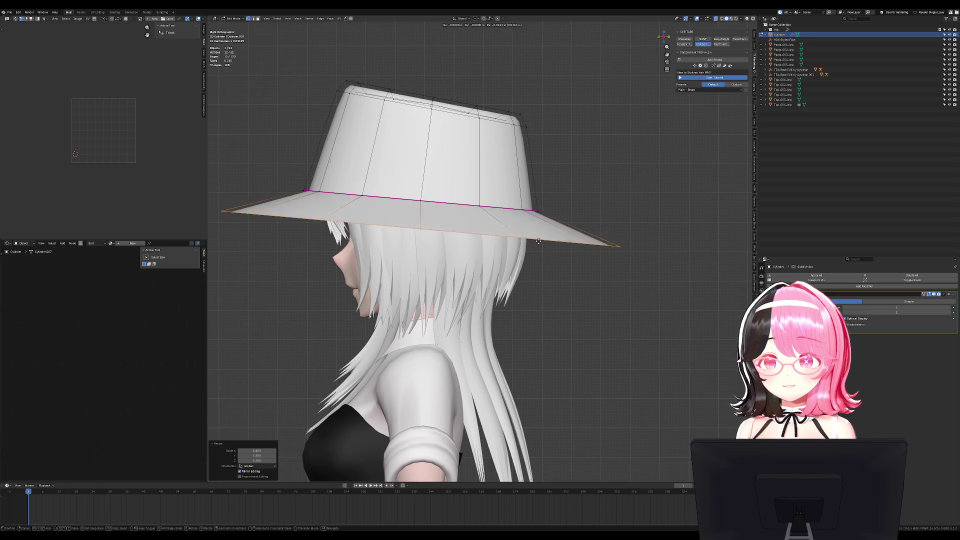
left_click(549, 251)
scroll(548, 250, "down", 3)
mouse_move(549, 250)
middle_mouse_down()
mouse_move(606, 253)
mouse_move(575, 210)
mouse_move(453, 156)
middle_mouse_up()
Add an edge loop around the crown and scale its top ring down to taper it
key("ctrl+r")
left_click(404, 146)
key("a")
key("alt+a")
key("c")
mouse_move(403, 145)
left_mouse_down()
mouse_move(406, 111)
mouse_move(480, 145)
left_mouse_up()
key("Escape")
key("s")
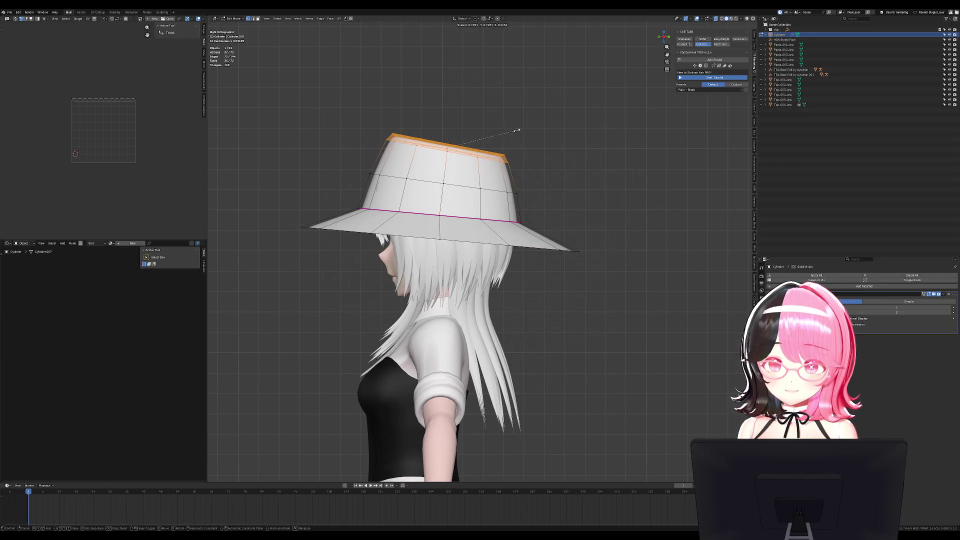
key("Return")
key("alt+a")
key("c")
key("Escape")
key("Tab")
In the right side view, pull the left brim tip vertex up and inward
mouse_move(377, 192)
middle_mouse_down()
mouse_move(459, 220)
mouse_move(550, 215)
middle_mouse_up()
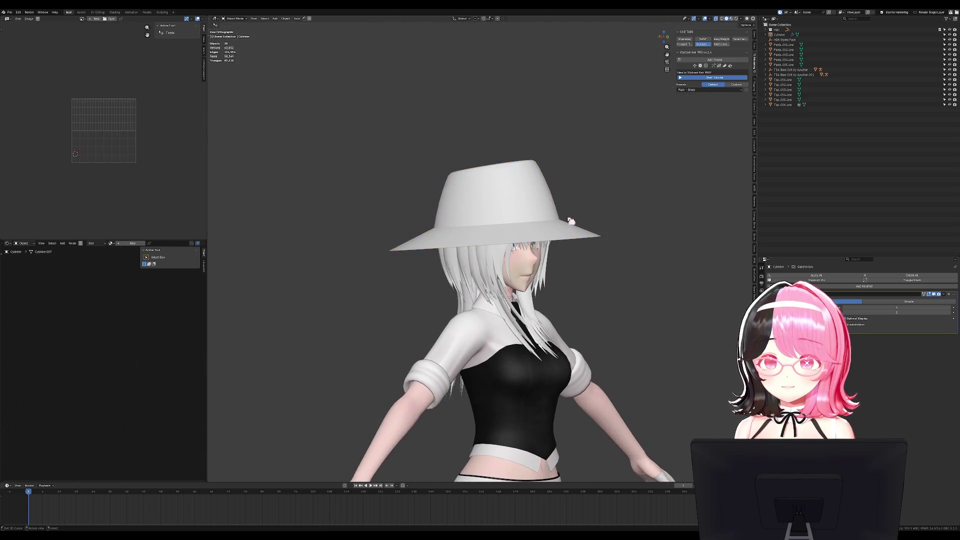
scroll(612, 210, "down", 4)
key("KP_1")
key("alt+a")
scroll(531, 247, "up", 4)
left_click(530, 247)
key("Tab")
key("KP_3")
key("c")
left_click(258, 213)
key("Escape")
key("g")
left_click(278, 215)
Move the right brim tip vertex inward to match the left one
key("c")
left_click(599, 267)
key("Escape")
key("g")
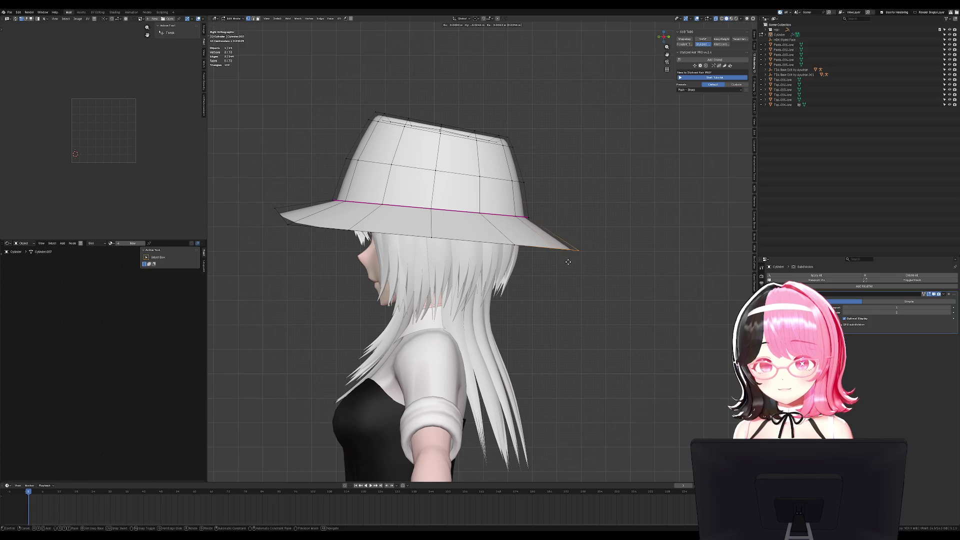
left_click(567, 262)
Narrow the brim's outer edge loop along X with two width-only scales
key("KP_1")
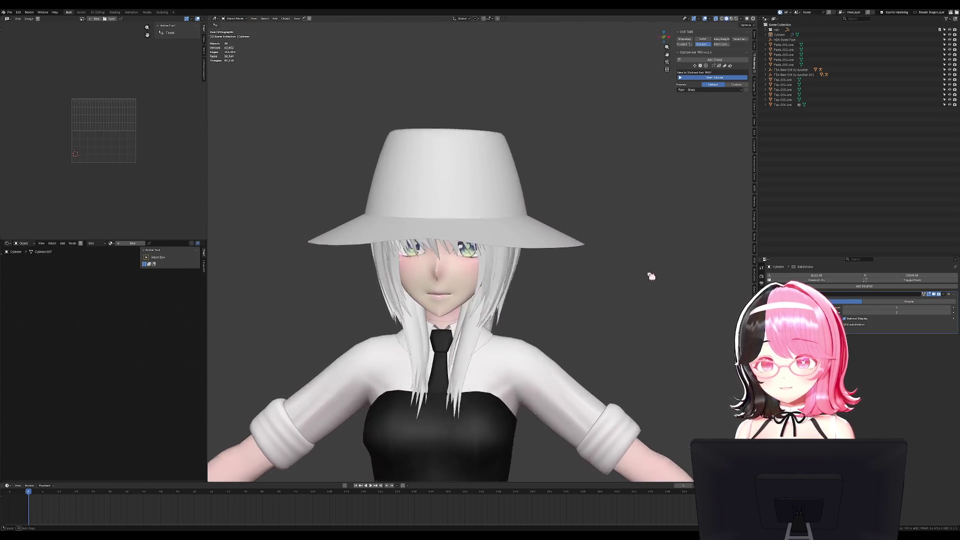
key("Escape")
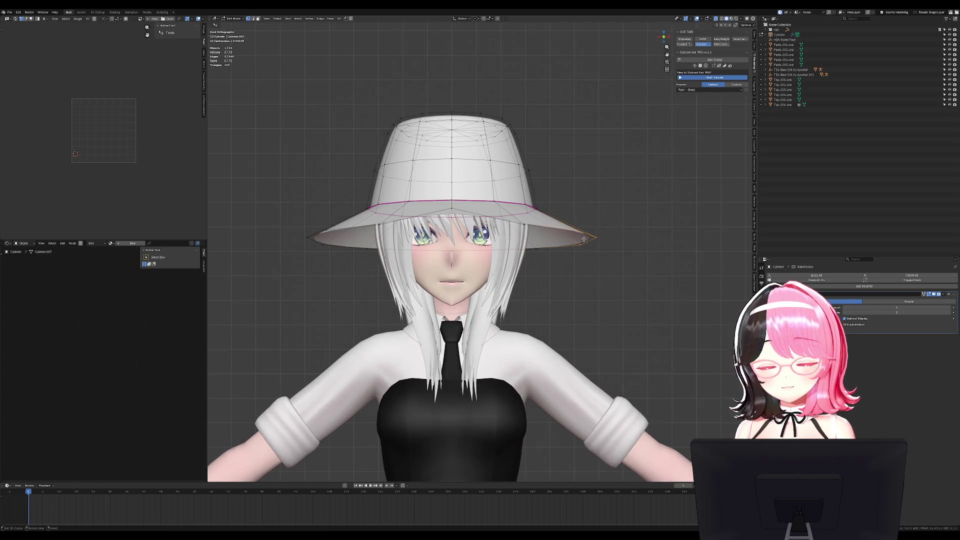
left_click(587, 240, "alt")
key("s")
key("x")
left_click(595, 241)
key("s")
key("x")
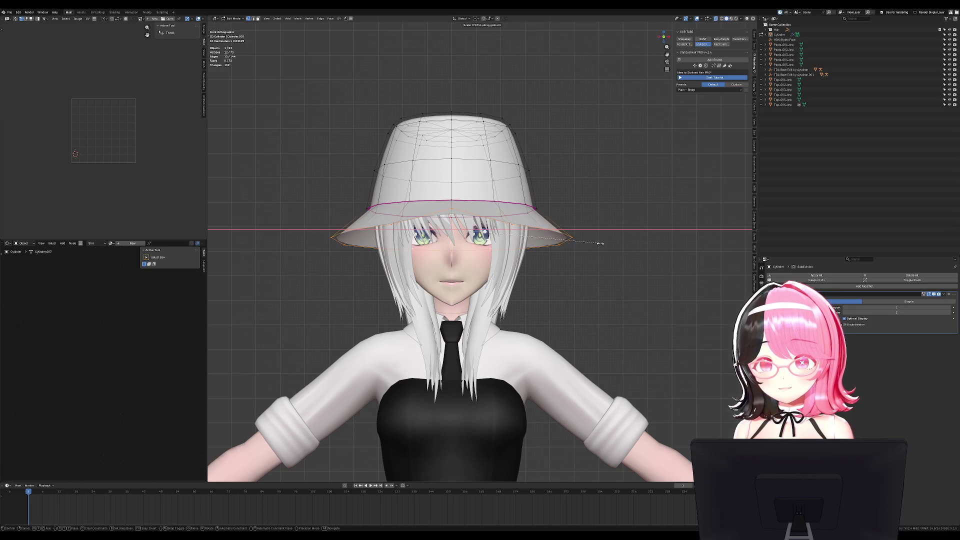
left_click(599, 242)
Return to Object Mode and view the character from the front with the hat selected
key("Tab")
scroll(622, 246, "down", 3)
middle_click_drag(622, 246, 602, 272)
key("a")
scroll(603, 272, "down", 3)
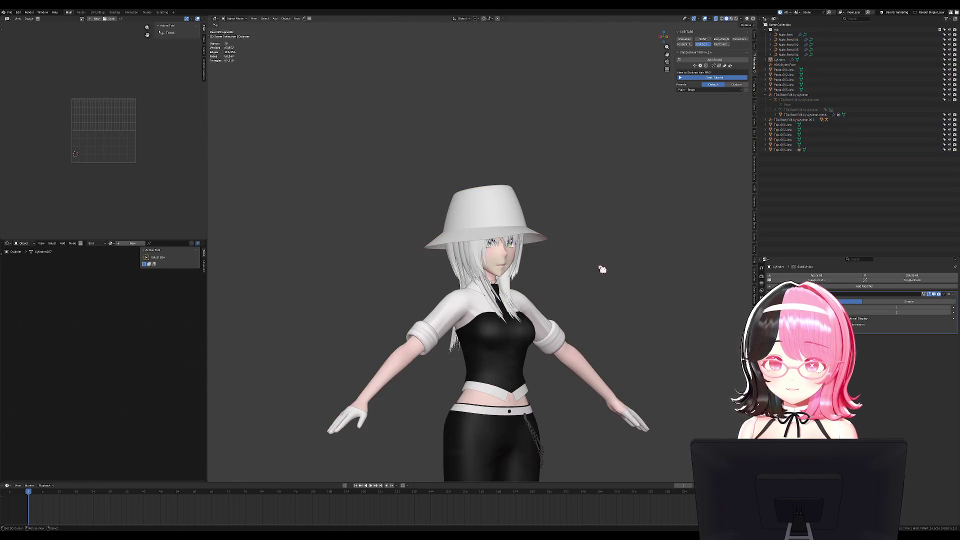
left_click(540, 237)
key("KP_1")
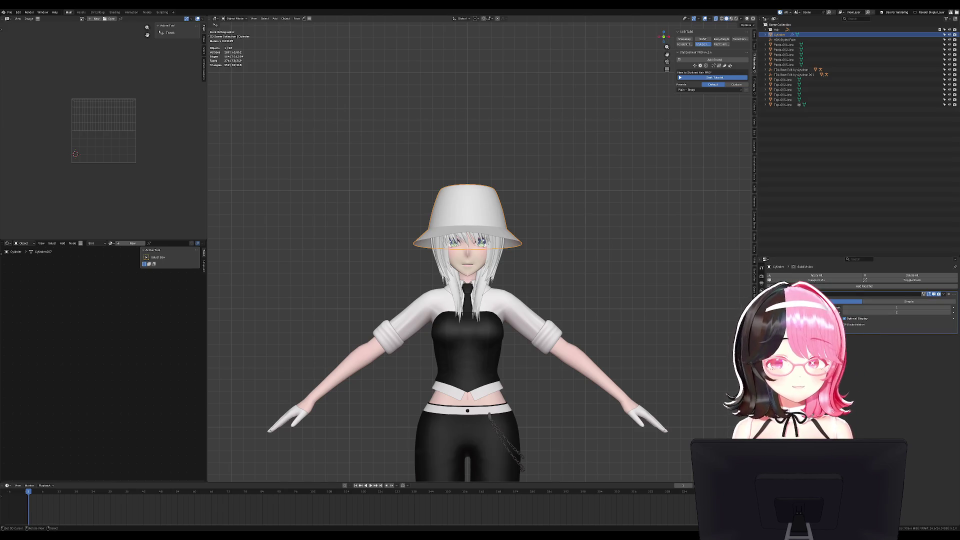
In wireframe side view, shorten the brim's outer edge loop front-to-back along Y
key("Tab")
key("KP_3")
left_click(558, 242, "alt")
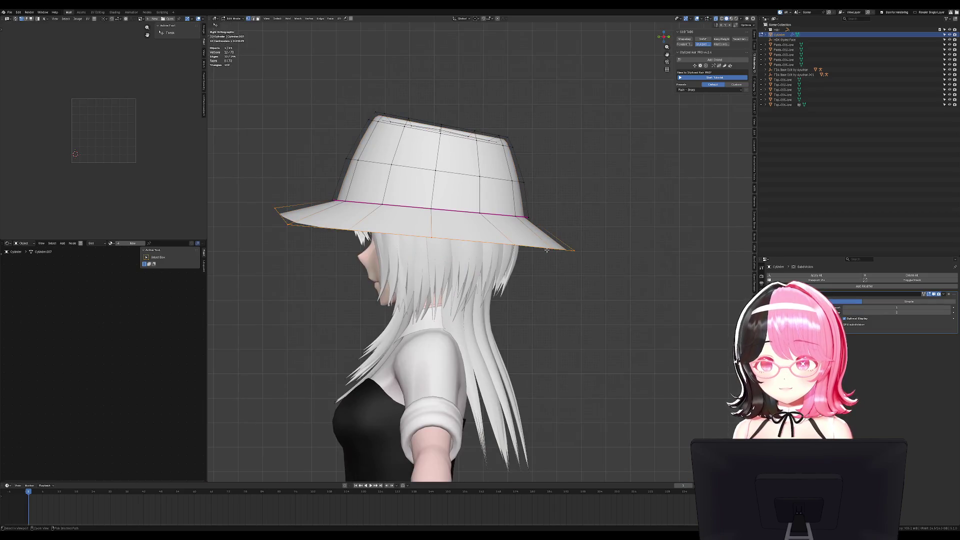
left_click(544, 249)
key("z")
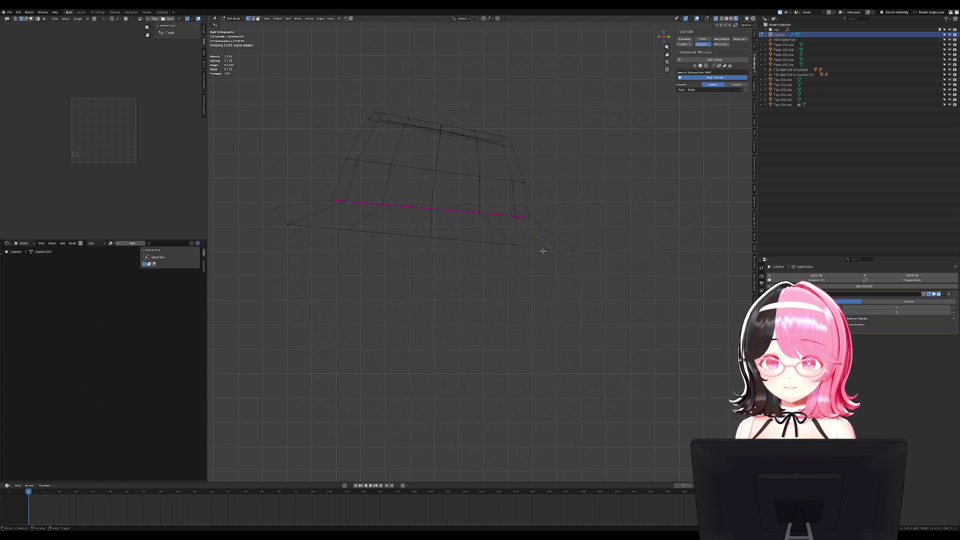
left_click(540, 248, "alt")
key("s")
key("y")
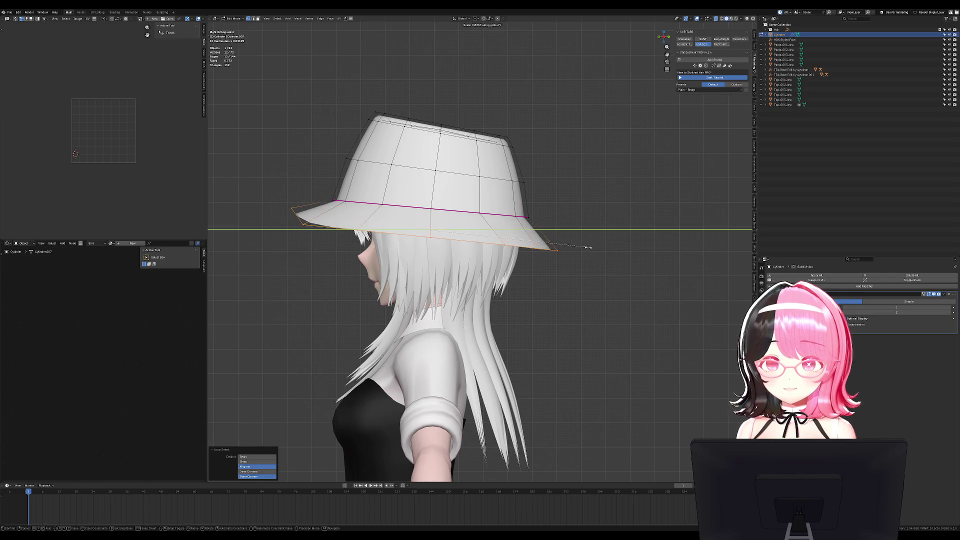
left_click(584, 250)
Leave Edit Mode and view the character from the right side
key("g")
key("y")
key("Escape")
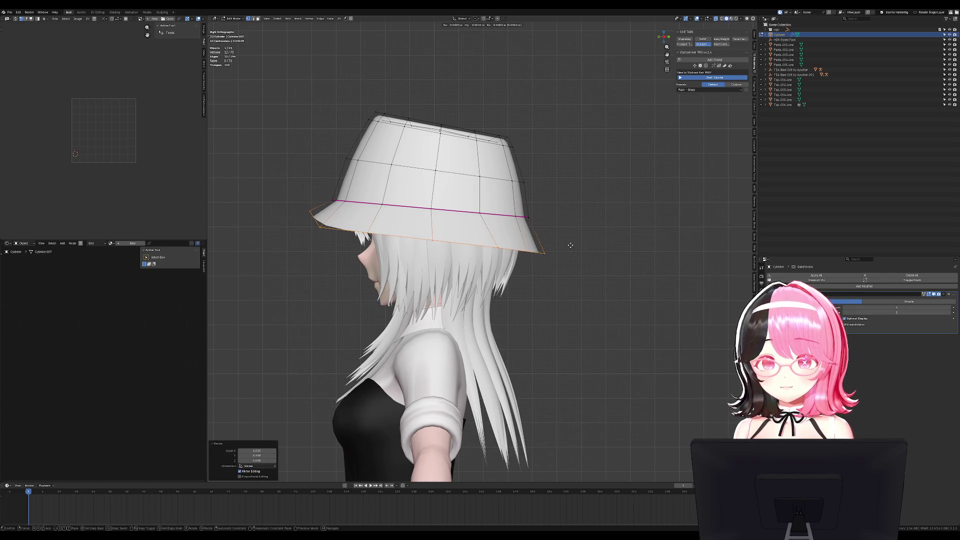
key("Tab")
key("KP_1")
left_click(581, 250)
scroll(580, 250, "down", 4)
middle_click_drag(637, 249, 498, 245)
key("KP_3")
Back in Edit Mode, scale the brim edge along Y to shorten it further
key("Tab")
scroll(532, 247, "up", 4)
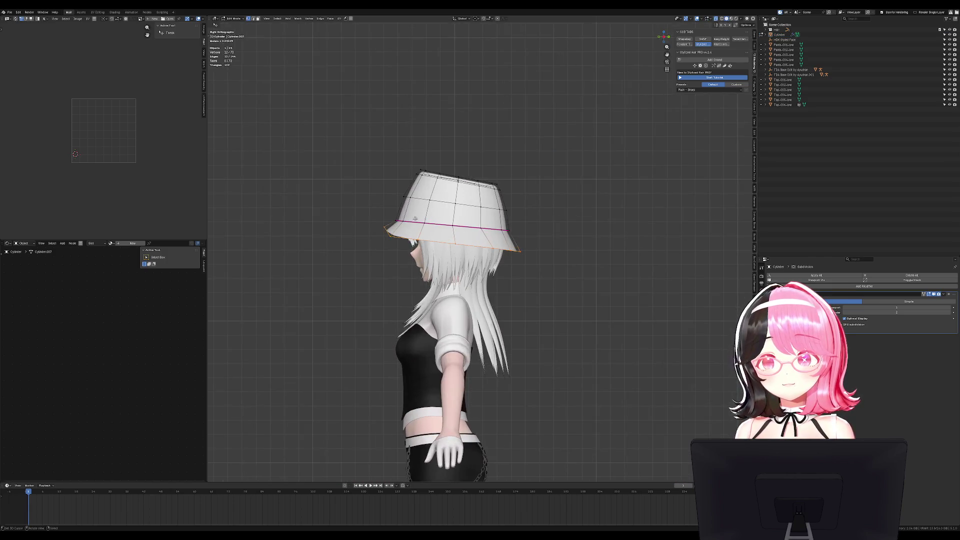
scroll(532, 247, "up", 5)
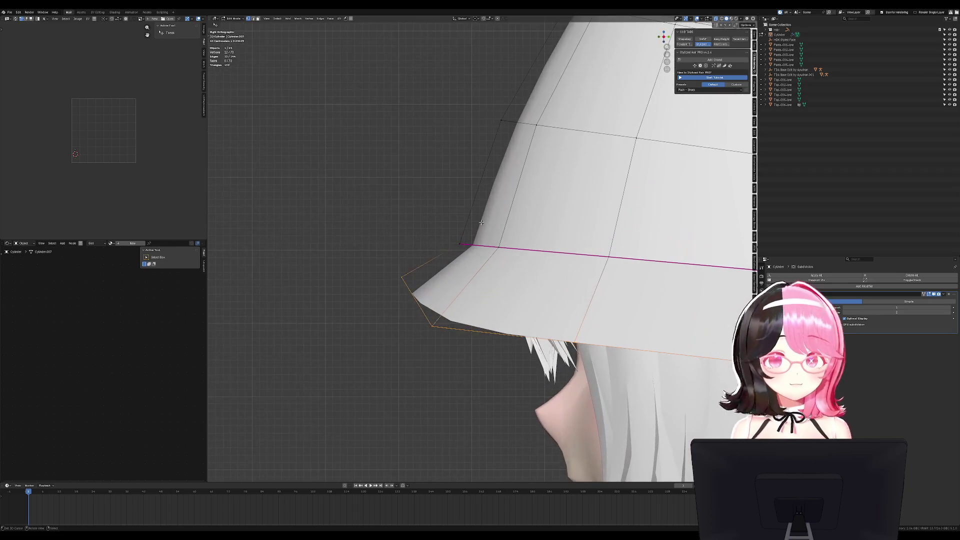
key("g")
key("s")
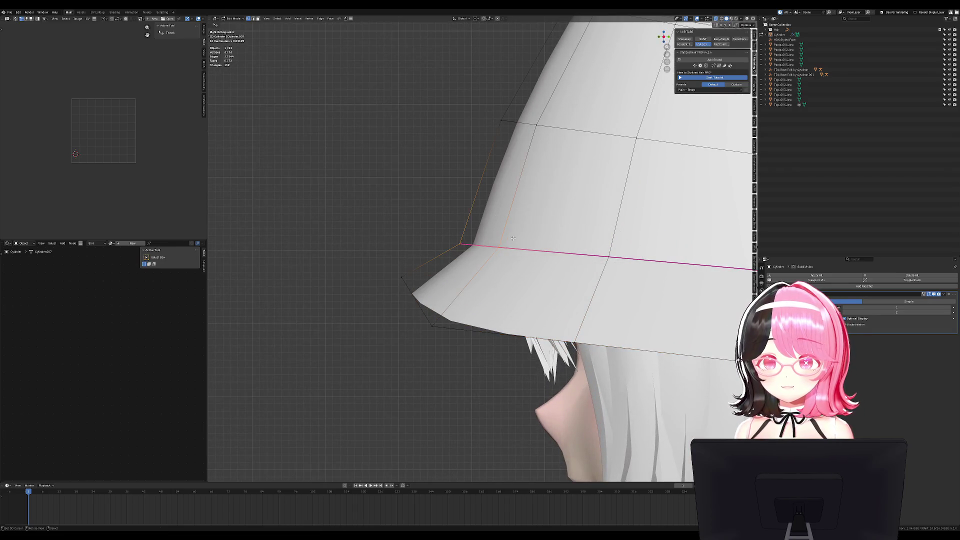
key("y")
left_click(562, 233)
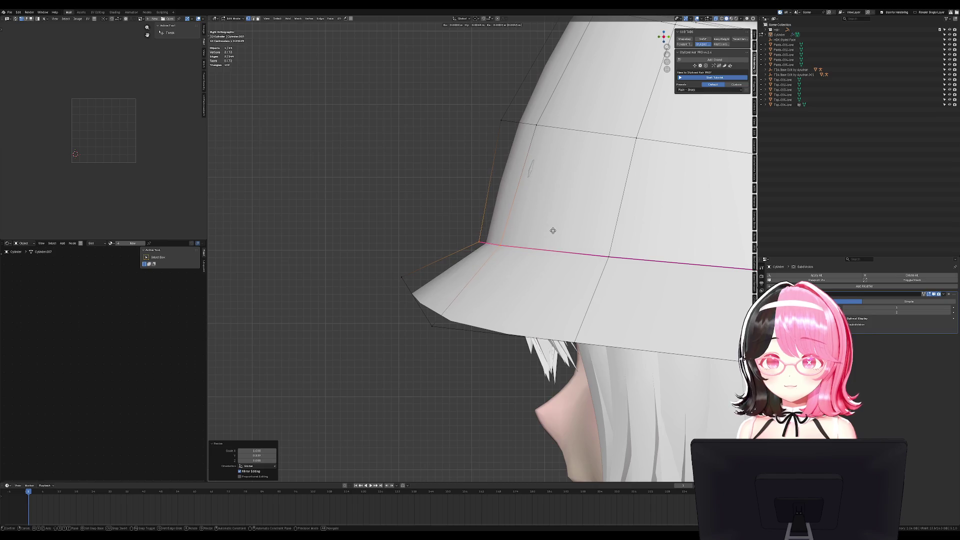
key("Escape")
Scale the upper vertex above the brim along Y, then return to Object Mode to inspect the hat
left_click(502, 120)
key("s")
key("y")
left_click(559, 123)
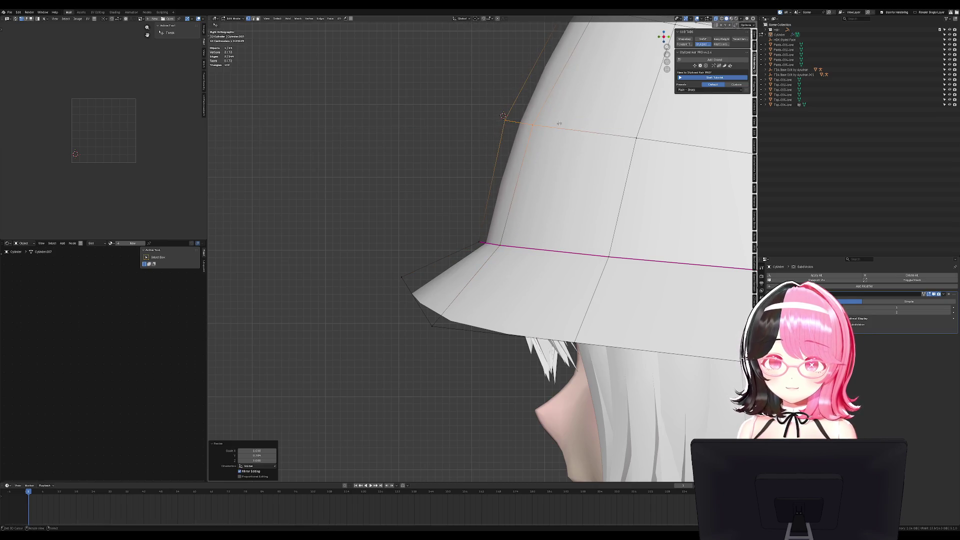
key("Tab")
key("KP_1")
mouse_move(575, 240)
middle_mouse_down()
mouse_move(557, 253)
mouse_move(562, 248)
mouse_move(565, 265)
middle_mouse_up()
left_click(785, 34)
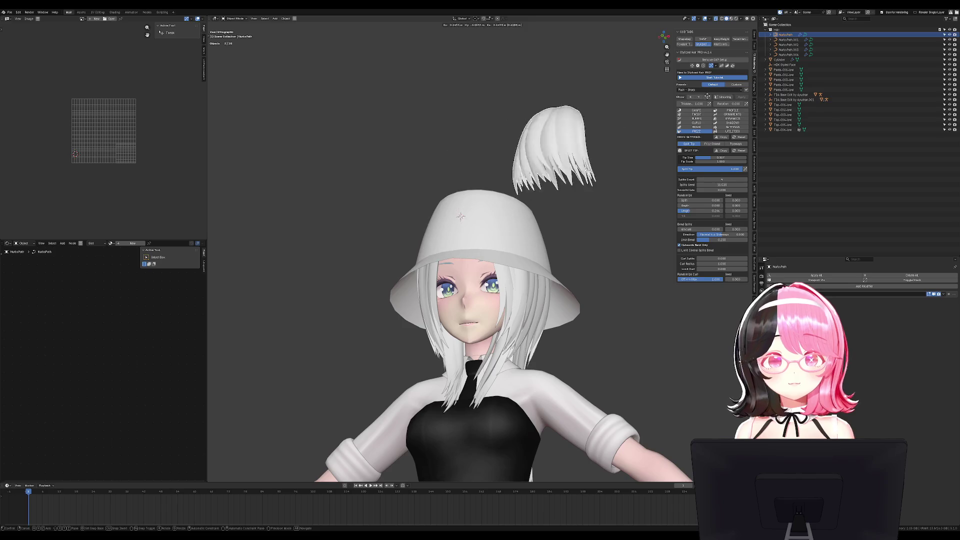
Duplicate NurbsPath to NurbsPath.004 into a new Backup collection and exclude it from the scene
left_click(797, 55, "shift")
key("shift+d")
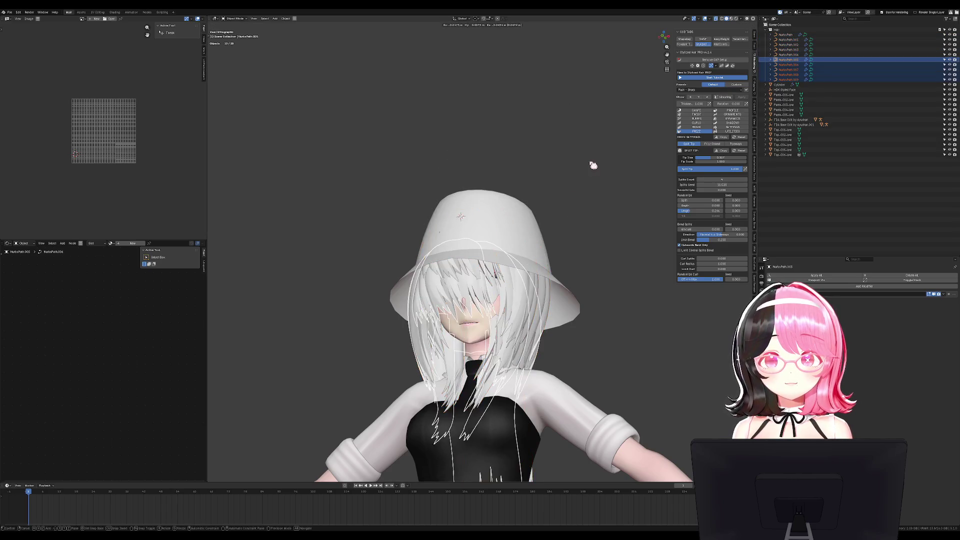
key("Escape")
key("m")
left_click(592, 162)
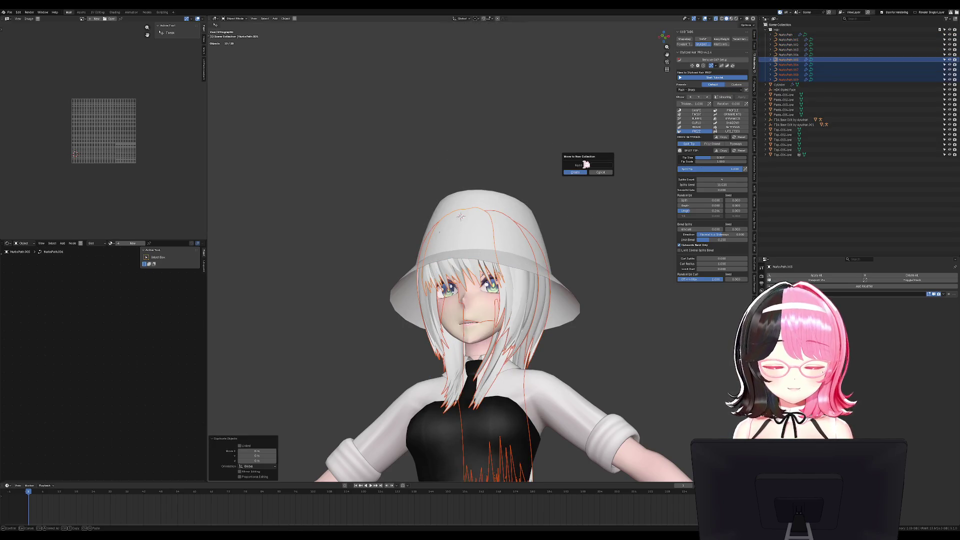
key("Return")
key("Return")
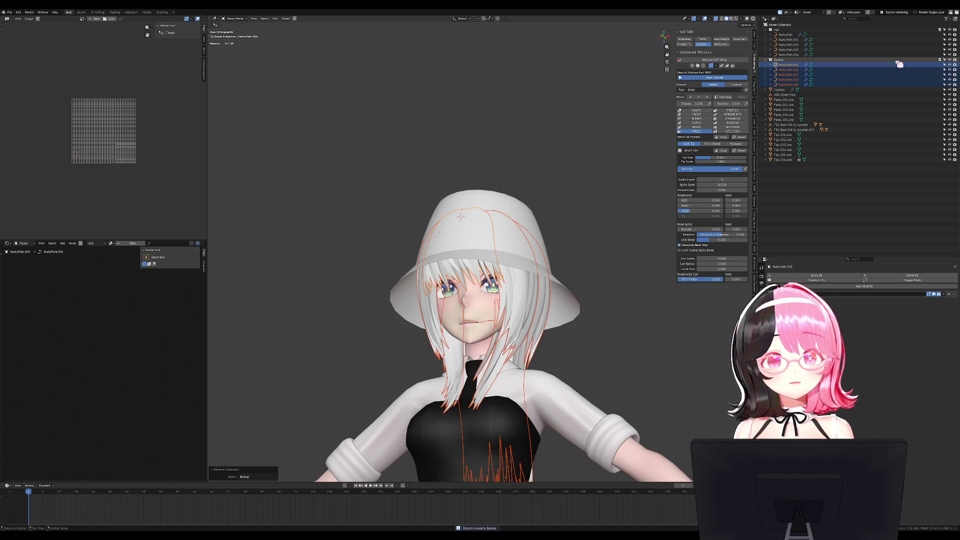
left_click(939, 59)
Select the original hair curves through NurbsPath.004 in the front view
key("KP_1")
scroll(555, 170, "up", 4)
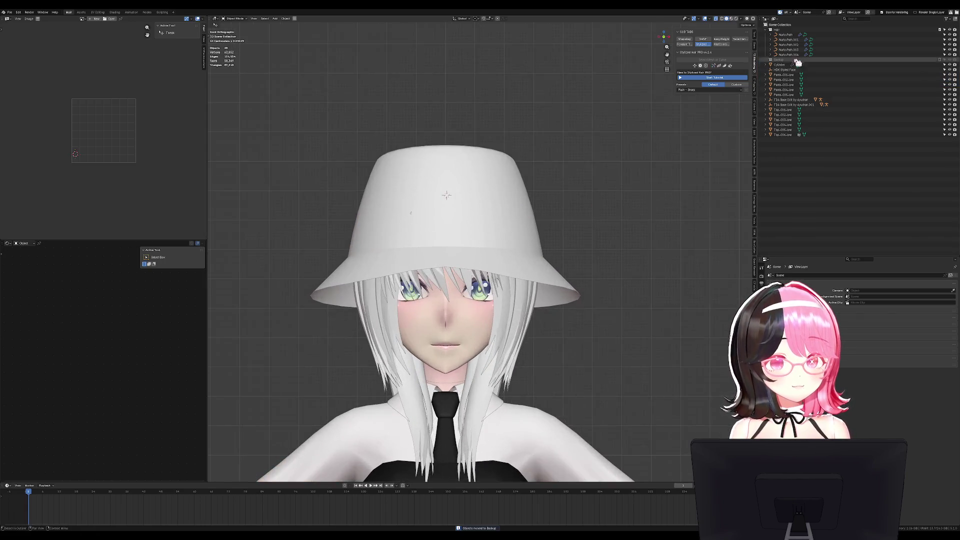
left_click(793, 54)
left_click(786, 34, "shift")
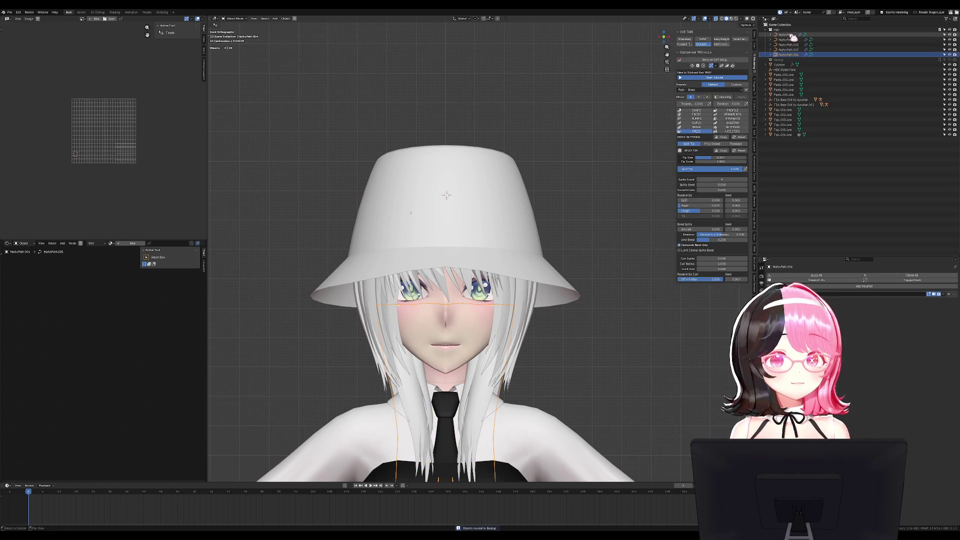
Convert the selected hair curves to meshes and add a UV map
middle_click_drag(511, 252, 469, 254)
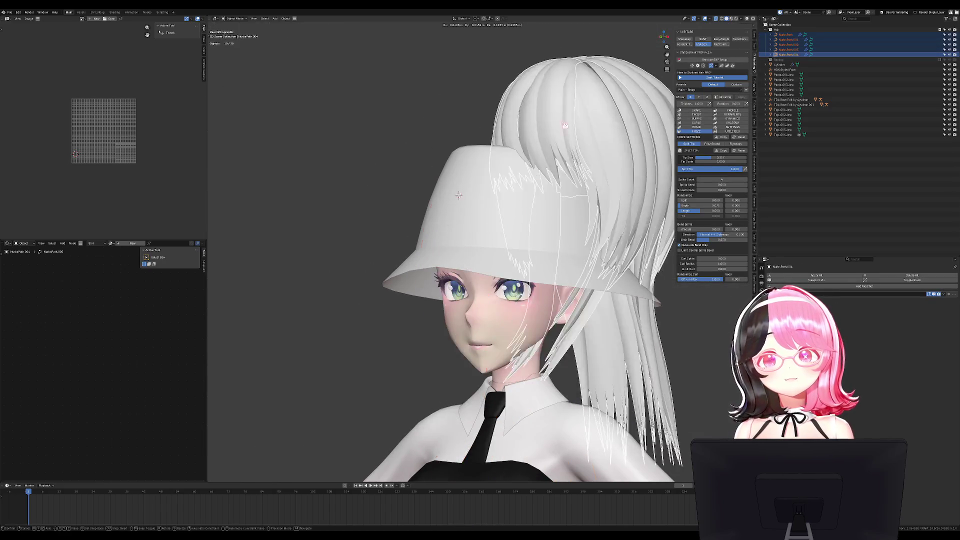
mouse_move(473, 218)
middle_mouse_down()
mouse_move(493, 178)
mouse_move(541, 187)
mouse_move(656, 294)
middle_mouse_up()
key("Tab")
key("Tab")
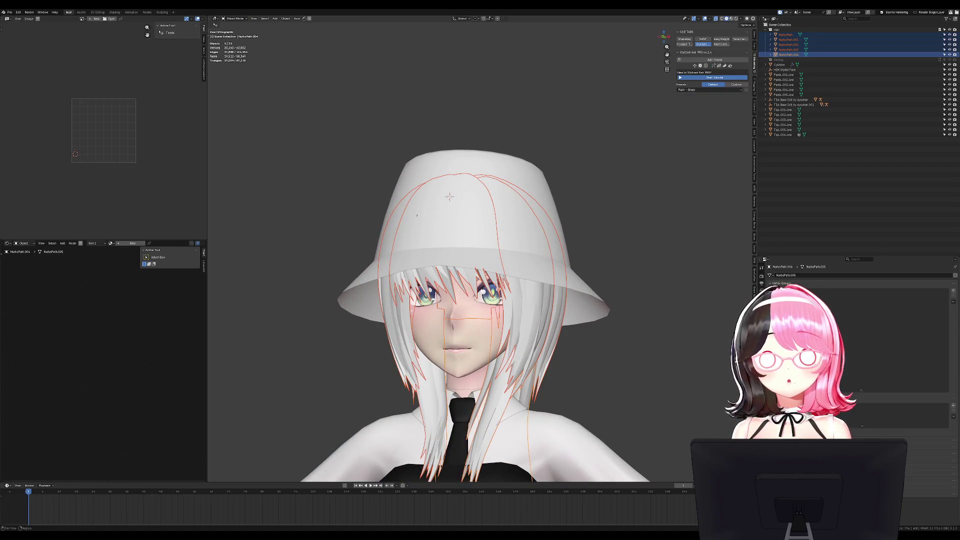
left_click(953, 447)
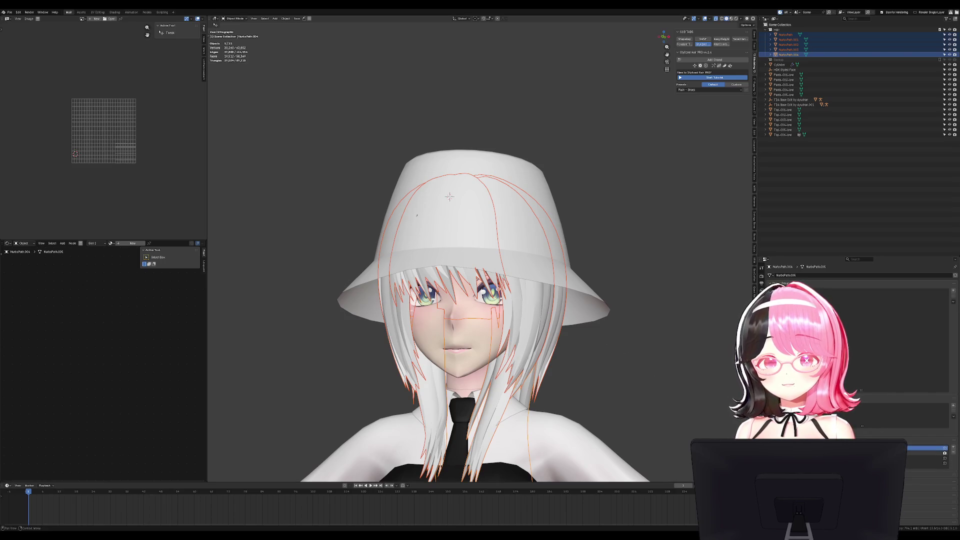
Inspect the hair meshes from the right side, then open NurbsPath.002 alone in Edit Mode
key("Tab")
mouse_move(449, 197)
middle_mouse_down()
mouse_move(490, 195)
mouse_move(429, 148)
middle_mouse_up()
key("KP_3")
key("Tab")
left_click(490, 195)
key("Tab")
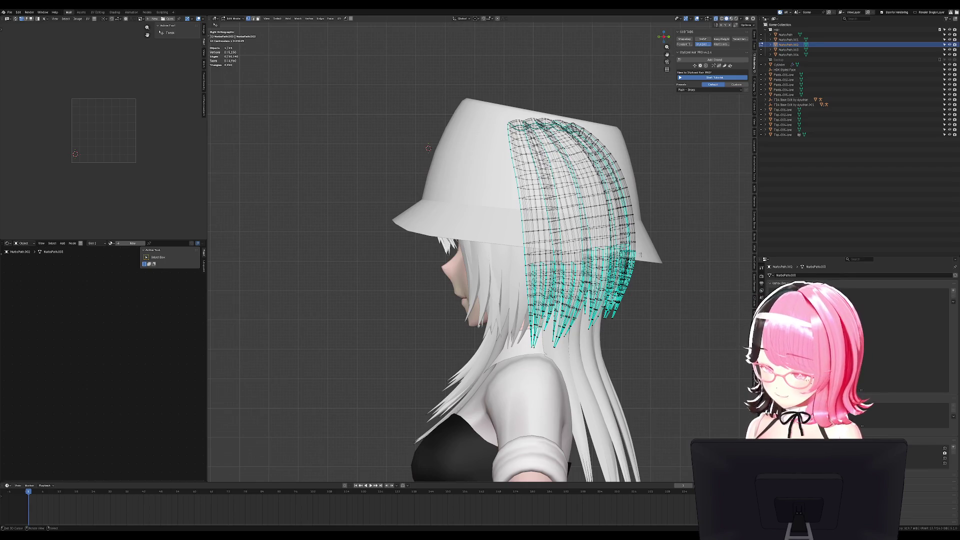
key("a")
mouse_move(602, 142)
middle_mouse_down()
mouse_move(654, 189)
mouse_move(600, 210)
mouse_move(520, 202)
middle_mouse_up()
scroll(565, 233, "up", 4)
key("alt+a")
key("a")
key("alt+a")
left_click(519, 207, "alt")
scroll(500, 200, "up", 3)
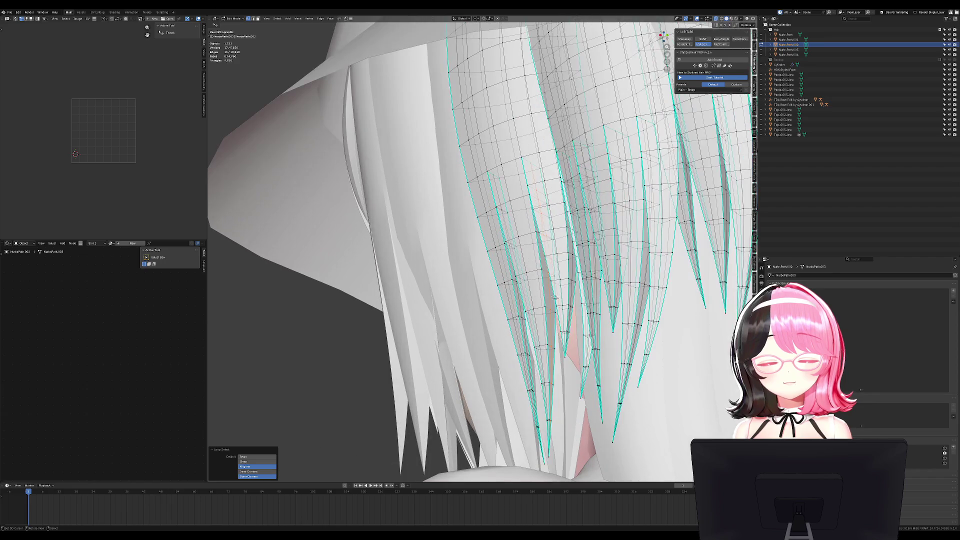
key("a")
key("m")
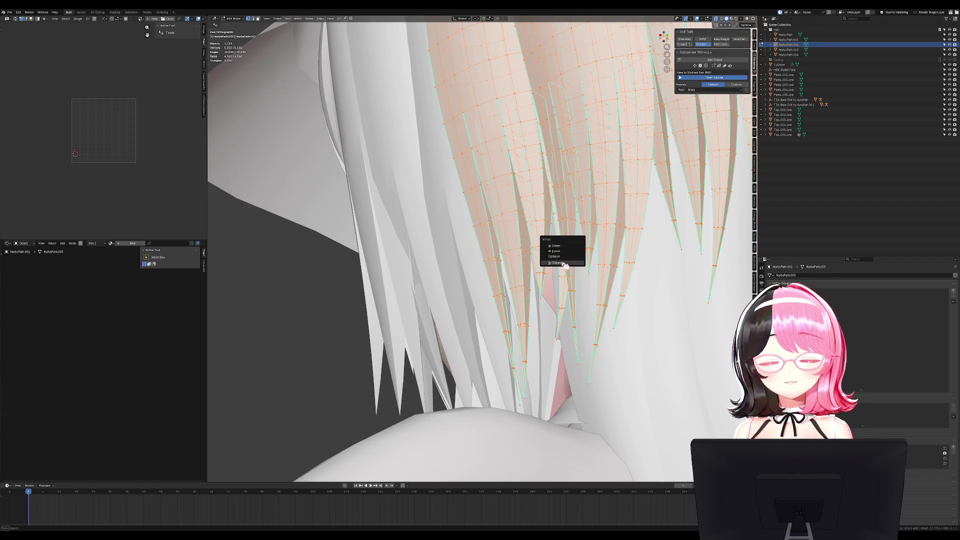
left_click(565, 263)
middle_click_drag(535, 267, 555, 260)
key("alt+a")
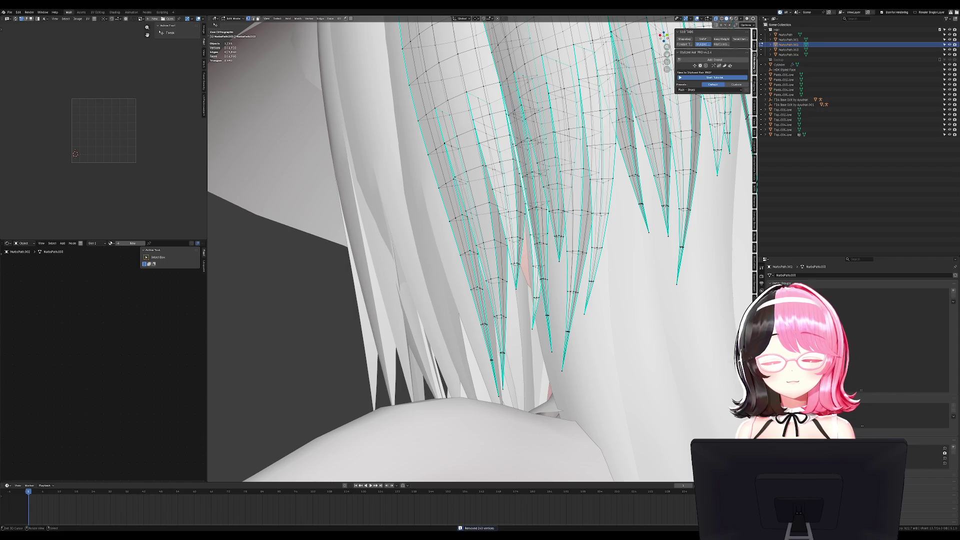
key("a")
key("alt+a")
left_click(521, 227, "alt")
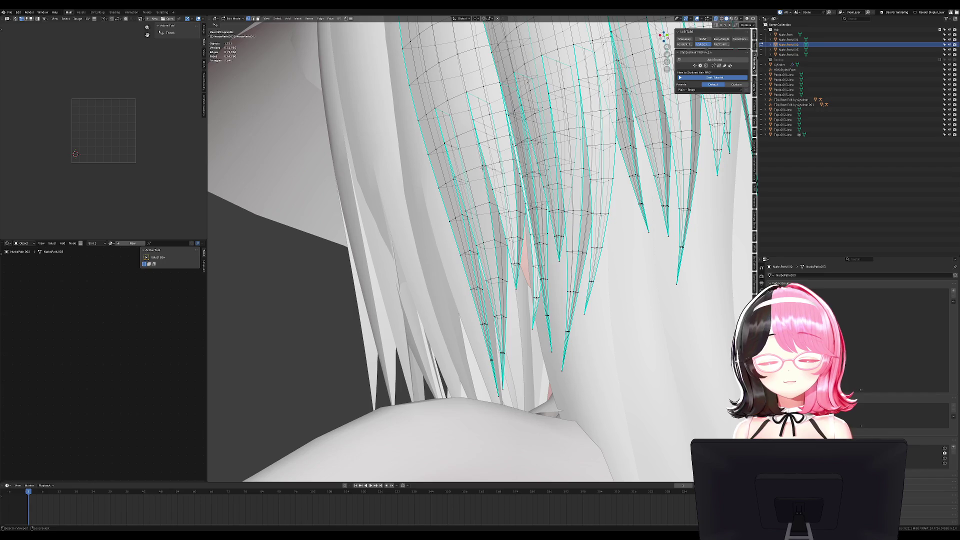
mouse_move(485, 191)
middle_mouse_down()
mouse_move(629, 255)
mouse_move(629, 245)
middle_mouse_up()
key("KP_1")
key("a")
key("alt+a")
key("c")
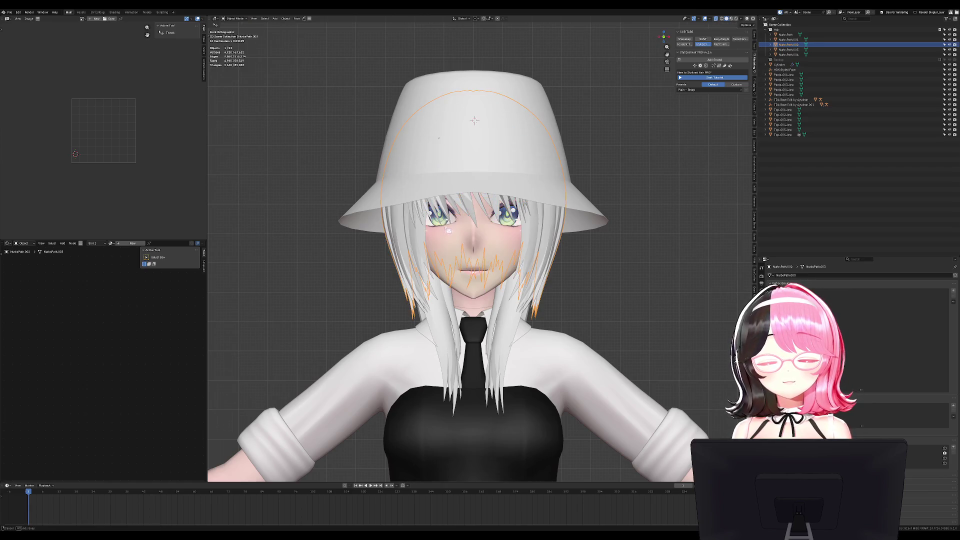
Circle-select the left hair strands, extend to their linked geometry, and hide them
left_click_drag(408, 159, 427, 167)
key("Escape")
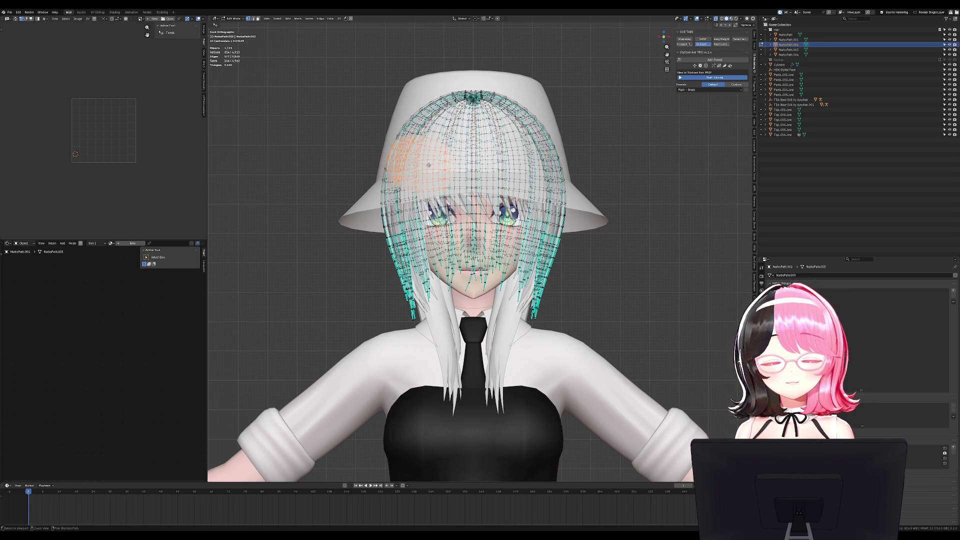
key("ctrl+l")
key("h")
key("alt+h")
right_click(549, 179)
key("h")
key("Tab")
Inspect the NurbsPath.001 hair geometry from the back view
left_click(551, 252)
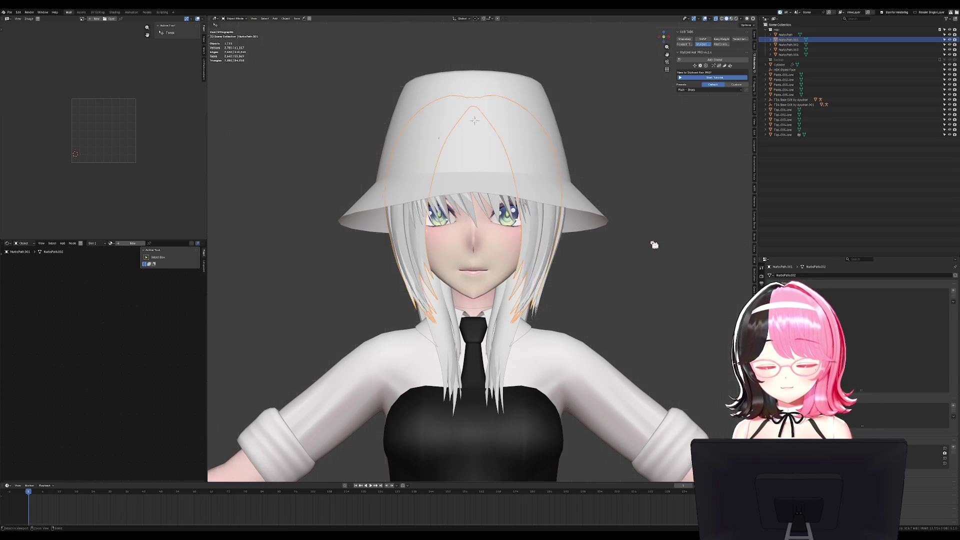
key("Tab")
key("ctrl+KP_1")
key("Tab")
mouse_move(574, 257)
middle_mouse_down()
mouse_move(645, 257)
mouse_move(624, 257)
middle_mouse_up()
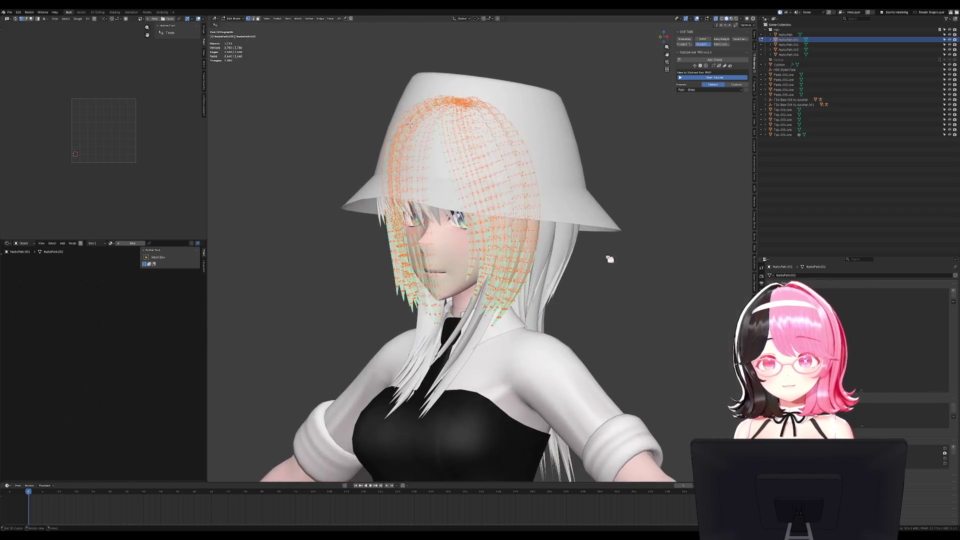
Select NurbsPath.002 and add a Mirror modifier to it
left_click(621, 257)
key("shift+a")
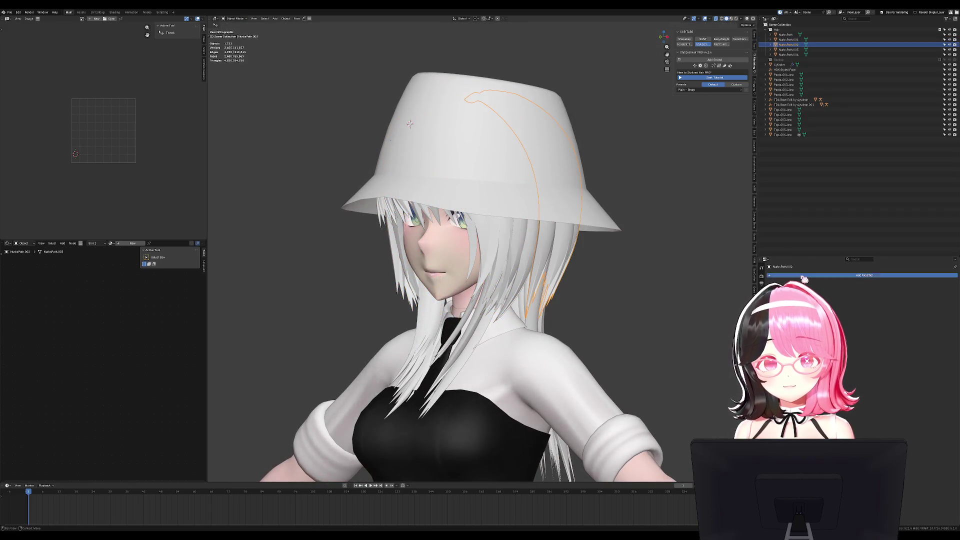
left_click(825, 321)
mouse_move(660, 321)
middle_mouse_down()
mouse_move(632, 321)
mouse_move(600, 241)
mouse_move(658, 227)
middle_mouse_up()
In NurbsPath.002's Edit Mode, compare its two UV maps, leaving the upper one active
key("Tab")
left_click(762, 371)
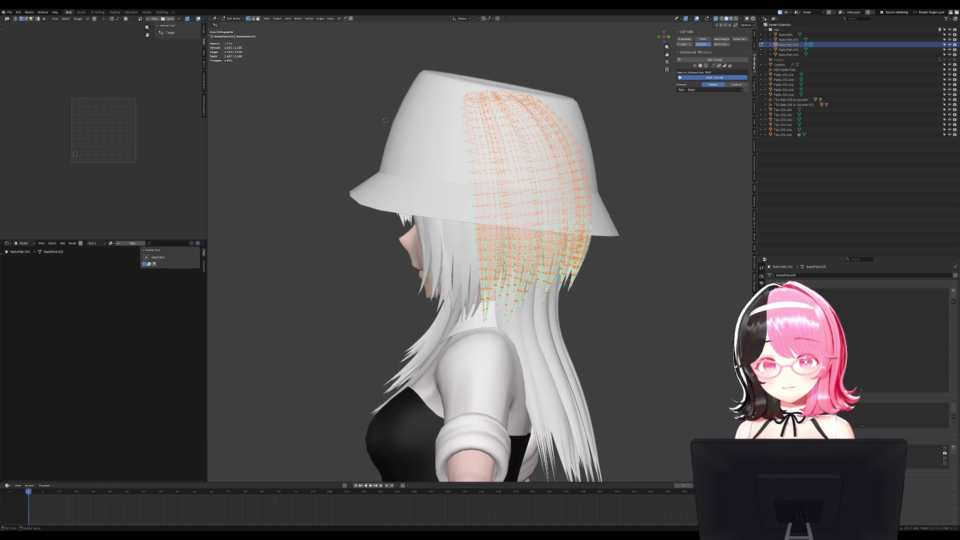
left_click(925, 449)
left_click(926, 457)
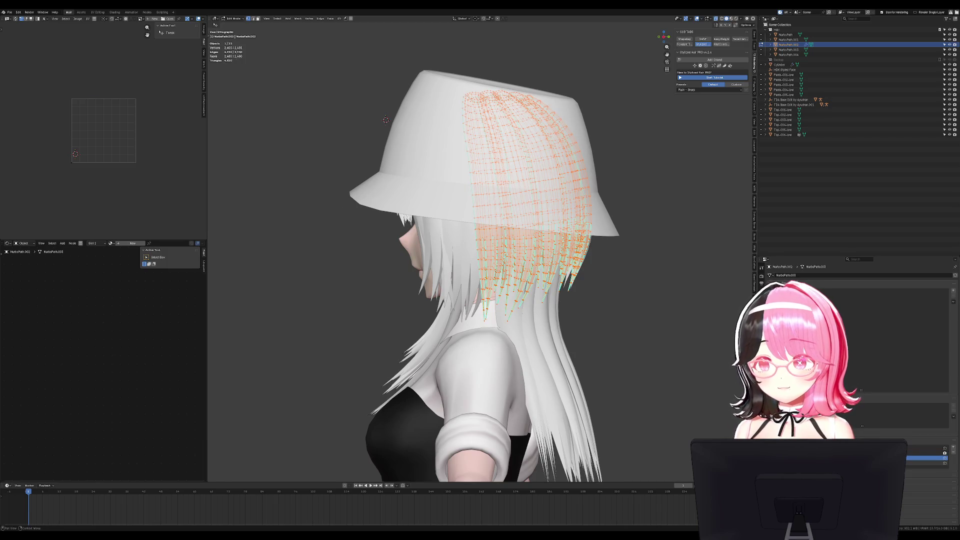
left_click(926, 449)
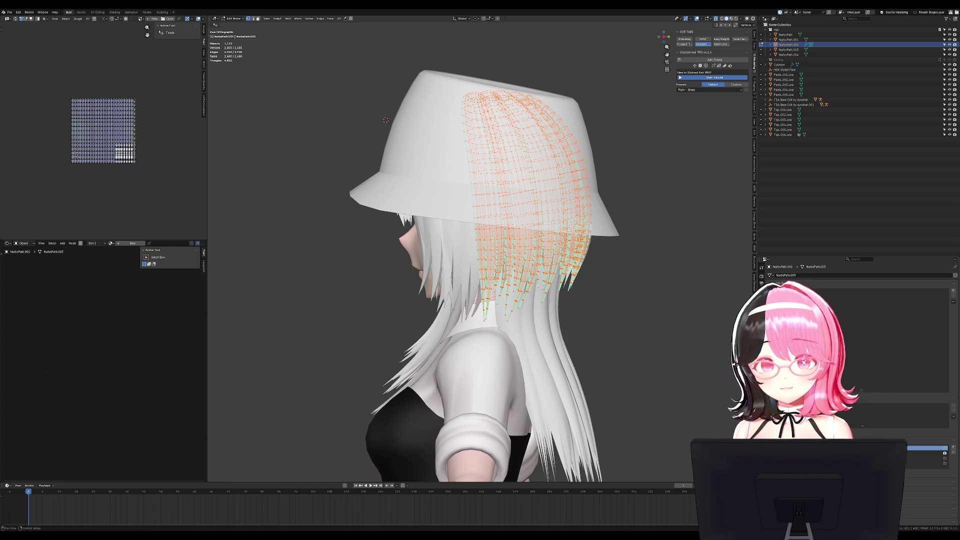
Clear the hair selection and pick an edge loop along one hair strand
middle_click_drag(650, 350, 602, 350)
key("KP_3")
scroll(594, 273, "up", 6)
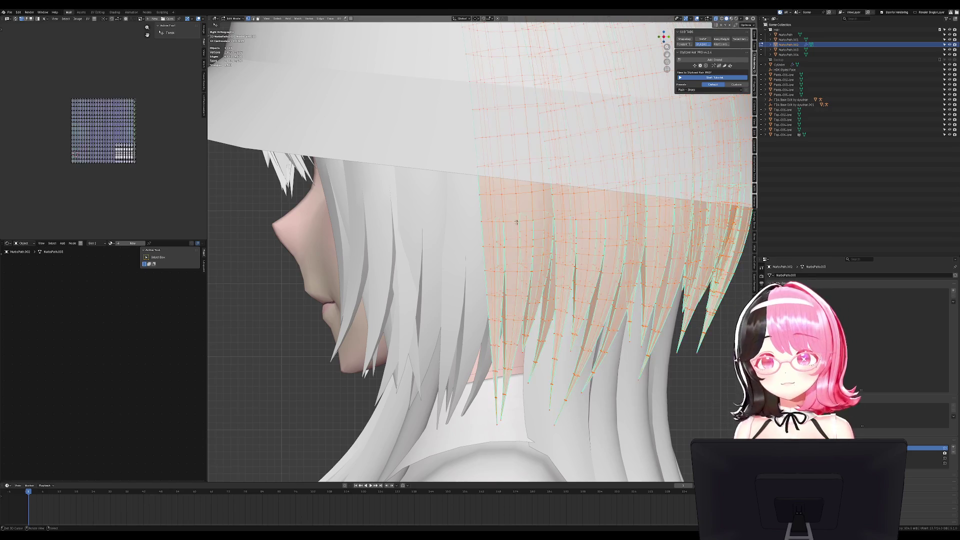
key("alt+a")
mouse_move(504, 229)
middle_mouse_down()
mouse_move(460, 223)
mouse_move(541, 193)
mouse_move(185, 202)
middle_mouse_up()
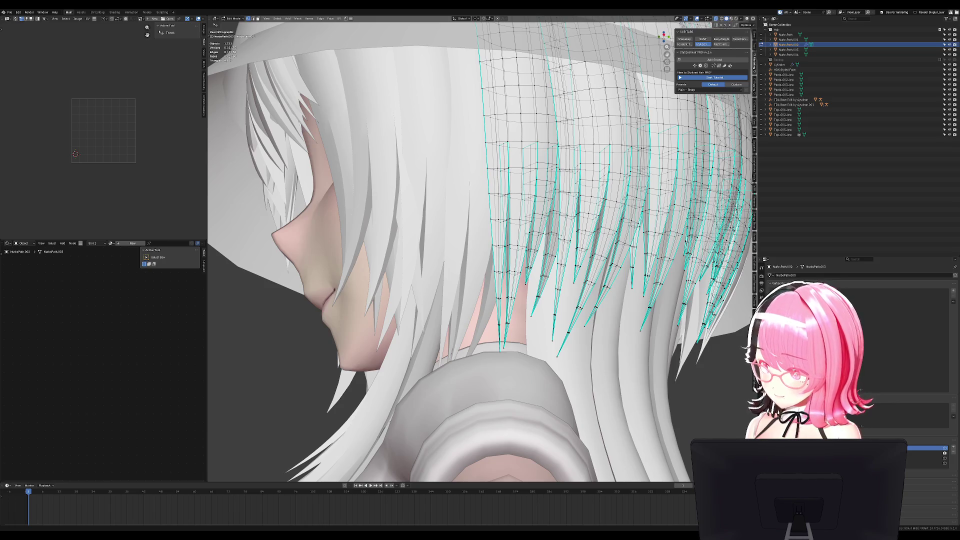
mouse_move(576, 200)
middle_mouse_down()
mouse_move(551, 198)
mouse_move(600, 196)
mouse_move(591, 195)
mouse_move(615, 165)
middle_mouse_up()
key("a")
key("alt+a")
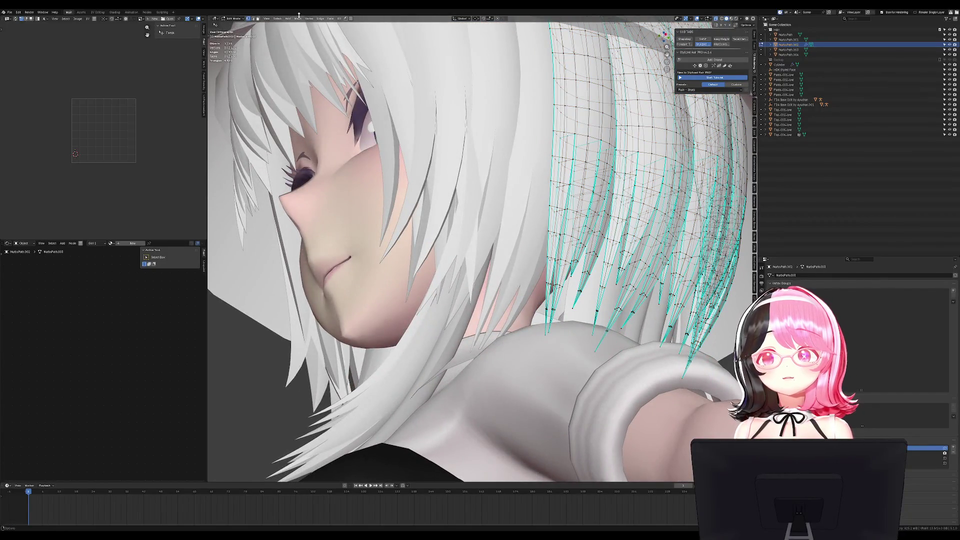
middle_click_drag(450, 125, 520, 167)
left_click(525, 170, "alt")
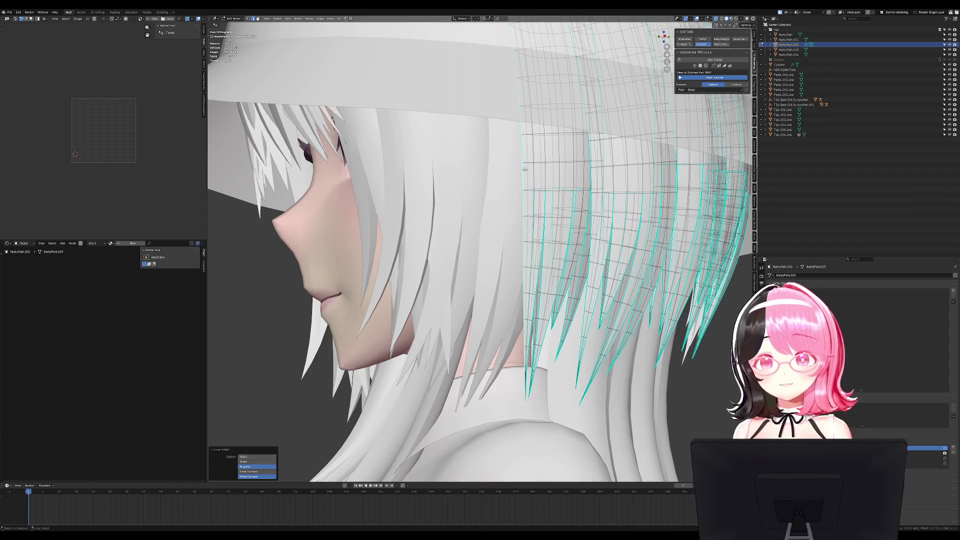
left_click(277, 19)
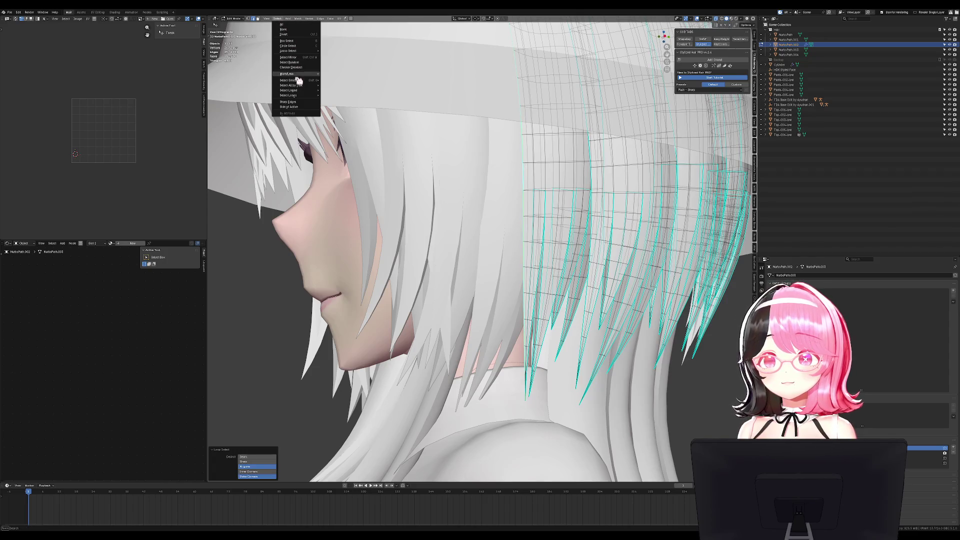
Select all edges of similar sharpness and mark them as seams
mouse_move(300, 81)
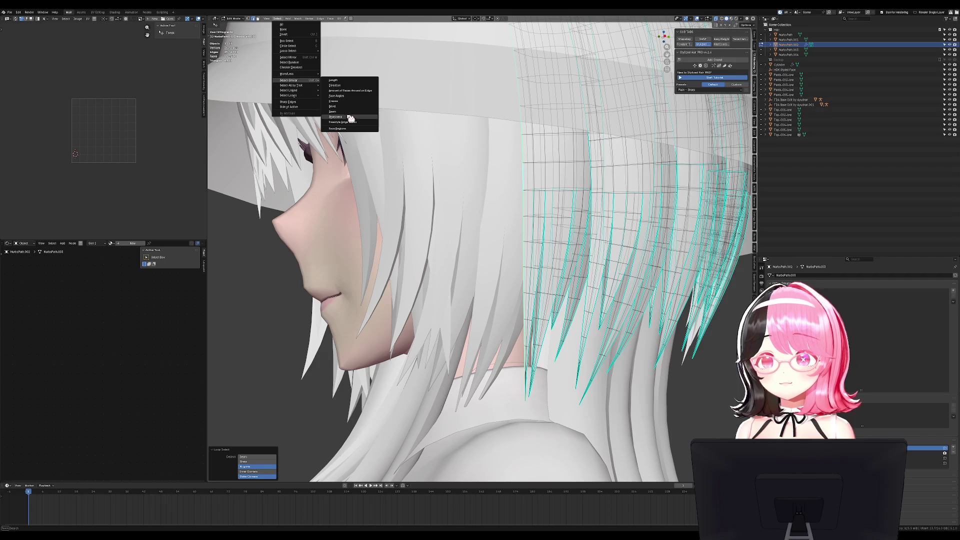
left_click(335, 116)
mouse_move(351, 150)
middle_mouse_down()
mouse_move(500, 200)
mouse_move(643, 231)
mouse_move(510, 115)
middle_mouse_up()
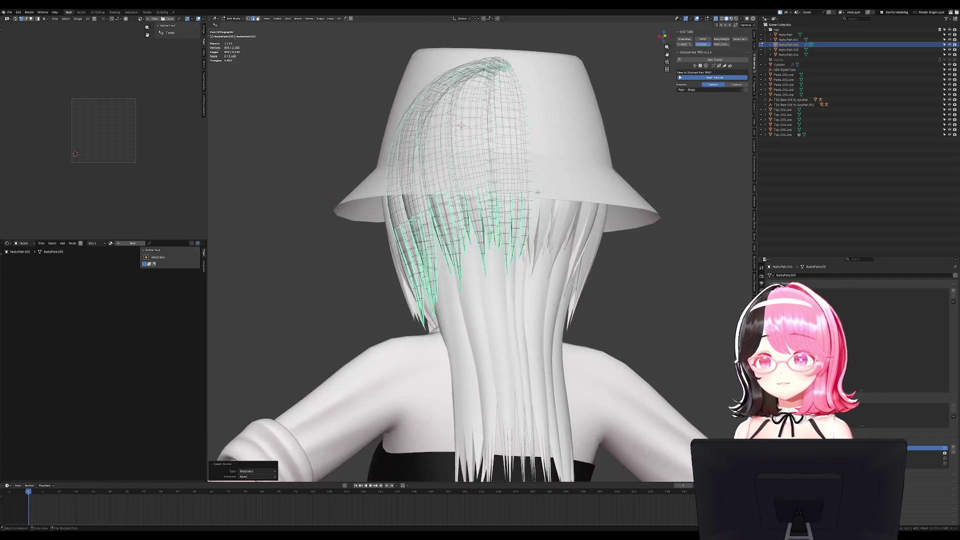
key("u")
left_click(515, 165)
Unwrap the hair cards' UVs and fit the islands in the UV editor
key("a")
key("u")
left_click(507, 107)
key("a")
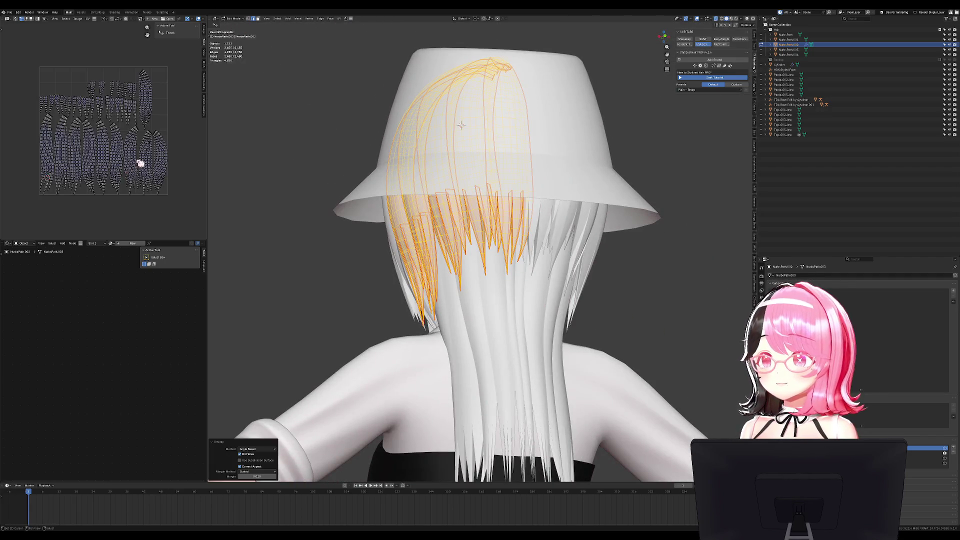
key("Home")
Switch to the next hair path and enter its Edit Mode
key("Tab")
key("KP_3")
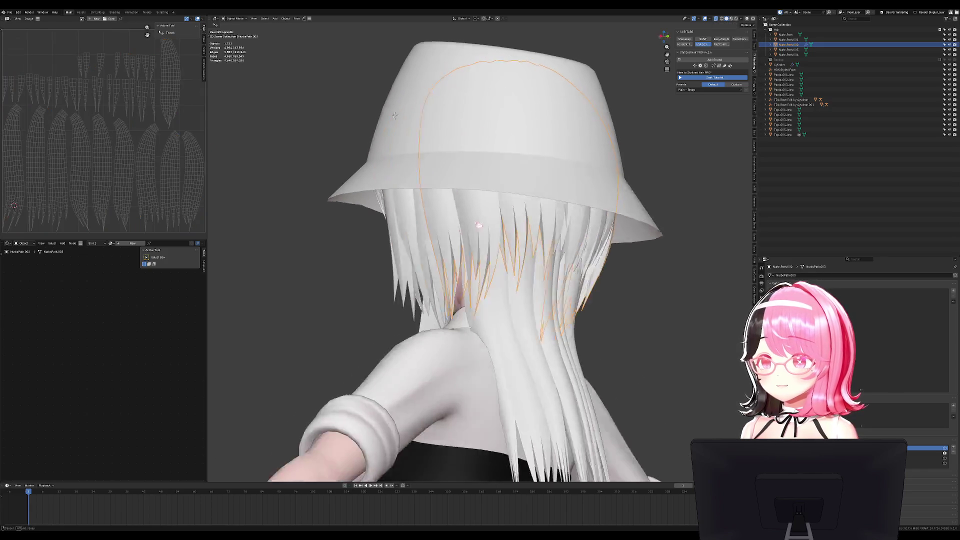
key("KP_1")
key("g")
key("Escape")
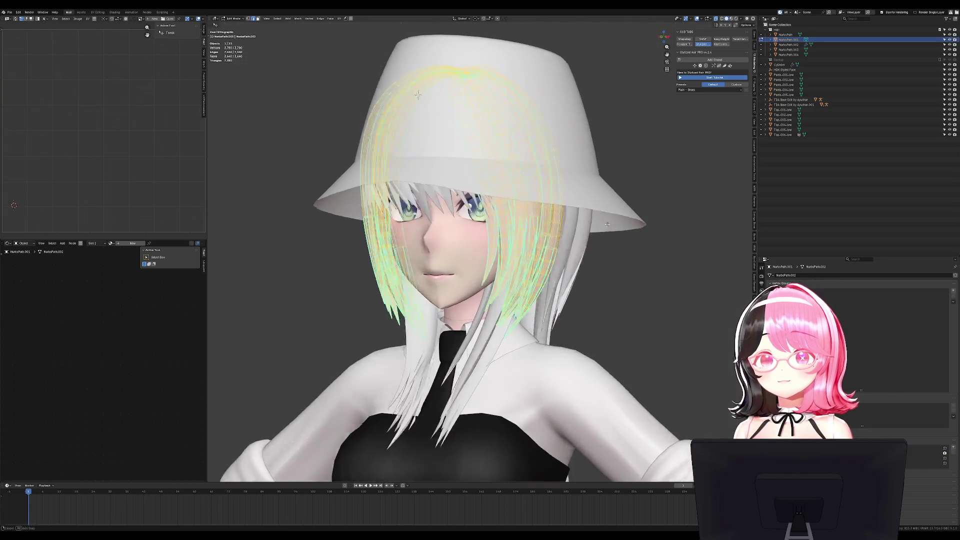
key("KP_3")
key("KP_1")
key("Tab")
Delete the left and top strands of this path, keeping only the right one
key("c")
mouse_move(422, 239)
left_mouse_down()
mouse_move(395, 235)
mouse_move(450, 110)
left_mouse_up()
key("Escape")
key("x")
left_click(538, 133)
key("Tab")
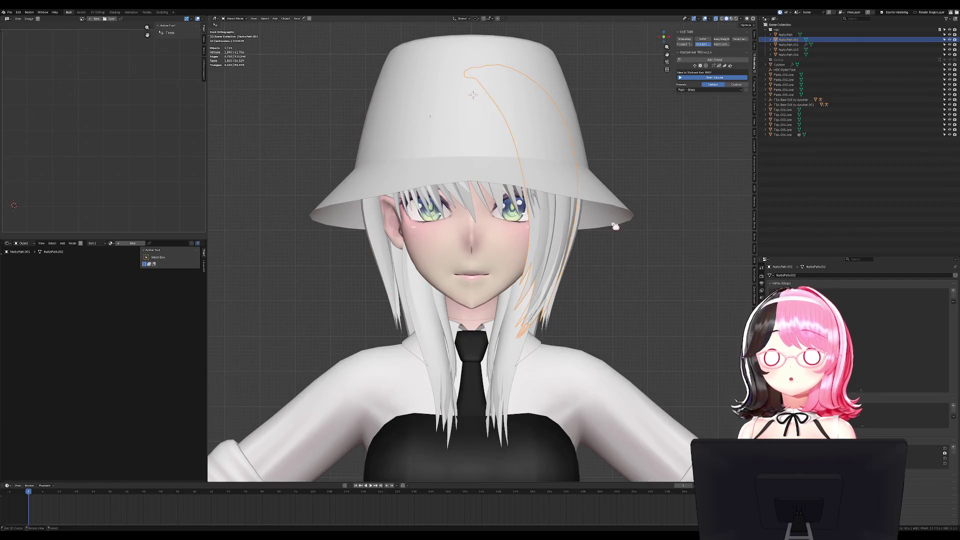
Add a Mirror modifier to the remaining single strand
left_click(762, 283)
left_click(798, 276)
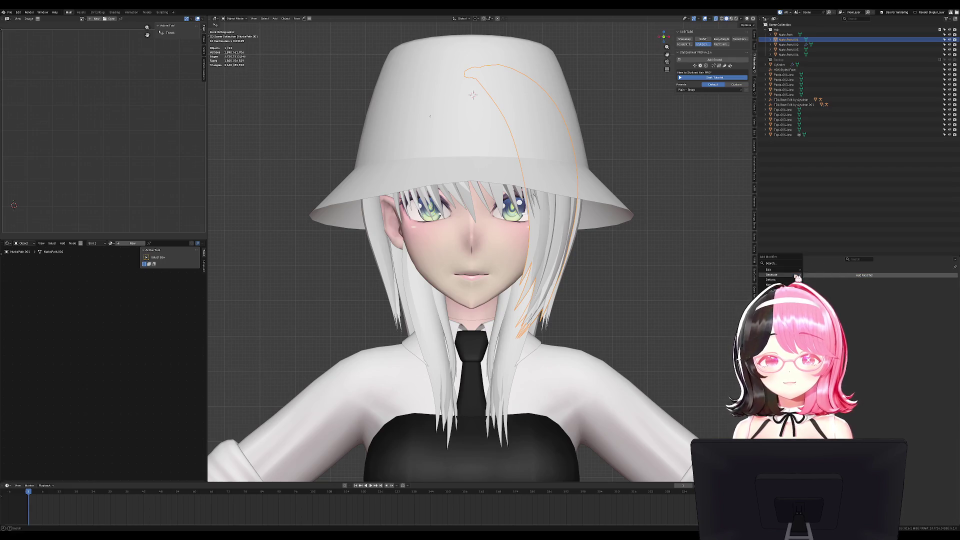
left_click(820, 314)
left_click(727, 300)
middle_click_drag(727, 300, 576, 275)
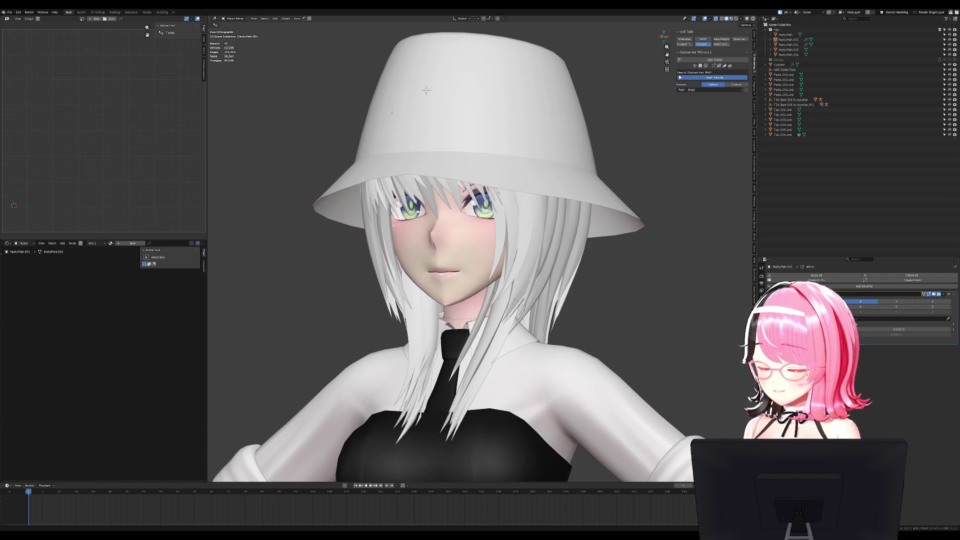
Check the NurbsPath.001 strand's UVs in Edit Mode, then clear its selection
left_click(426, 90)
key("Tab")
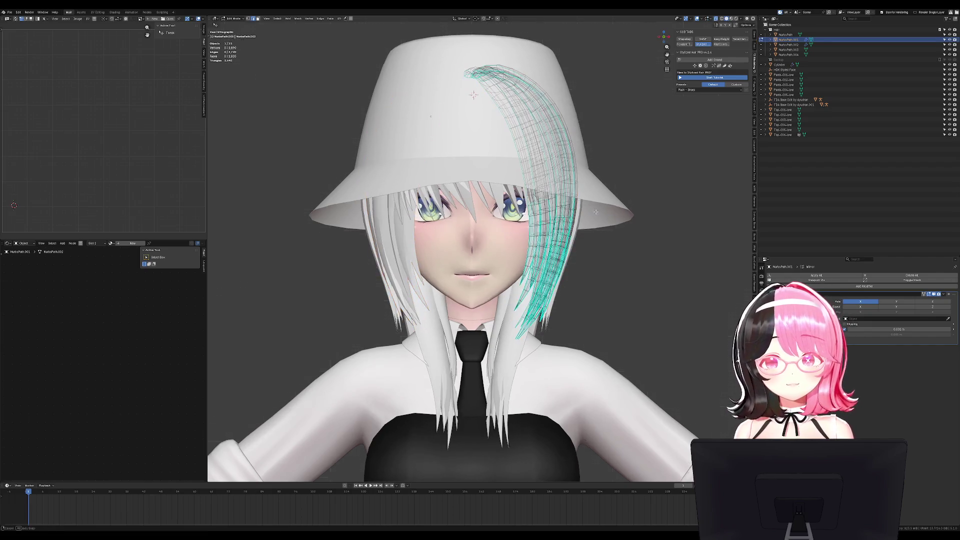
middle_click_drag(426, 90, 632, 210)
key("a")
key("Home")
key("Tab")
left_click(762, 356)
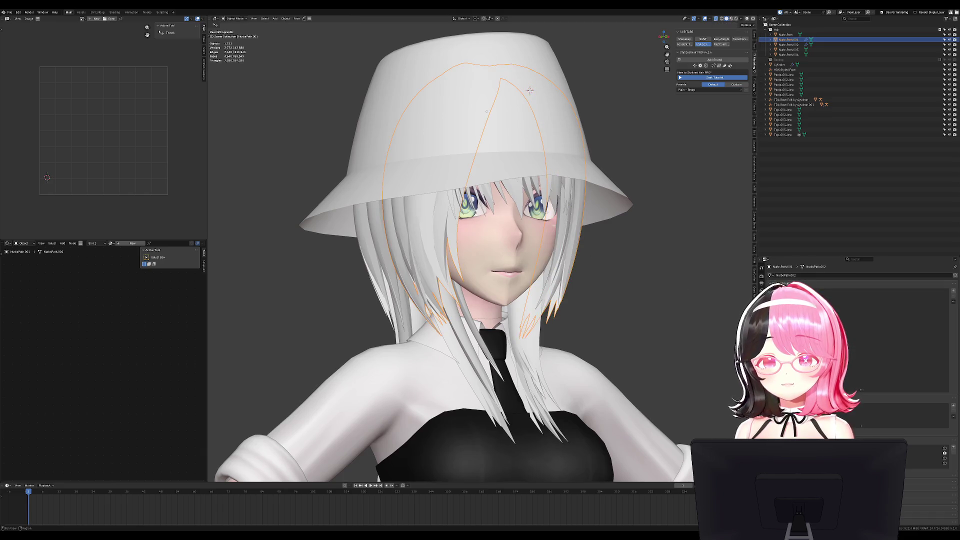
key("Tab")
key("KP_3")
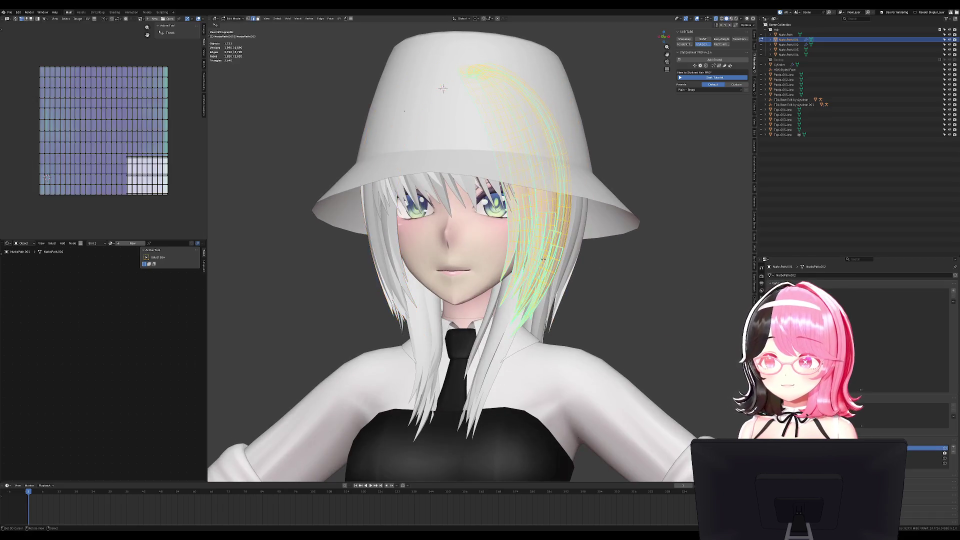
middle_click_drag(529, 234, 490, 192)
key("alt+a")
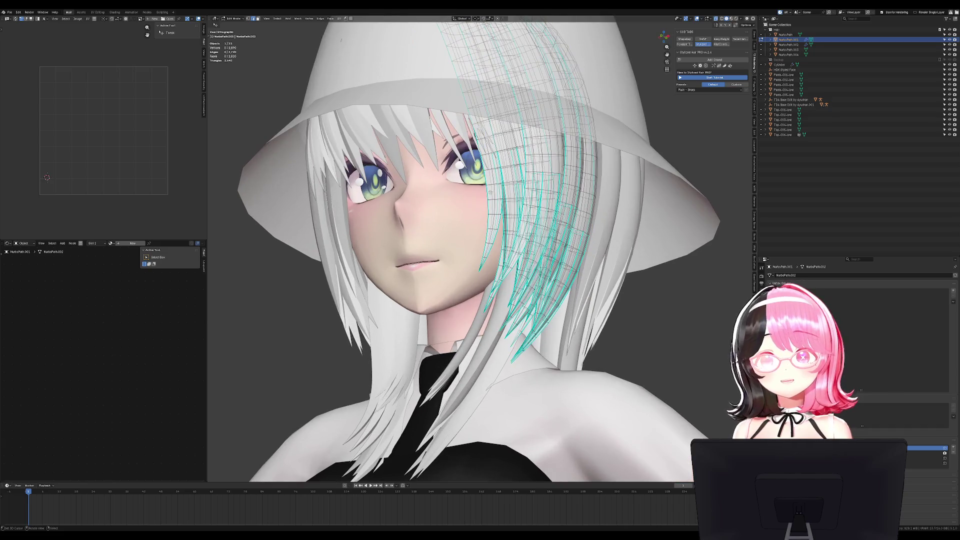
Select the seam edges via Select Similar, then unwrap the strand along them
left_click(278, 18)
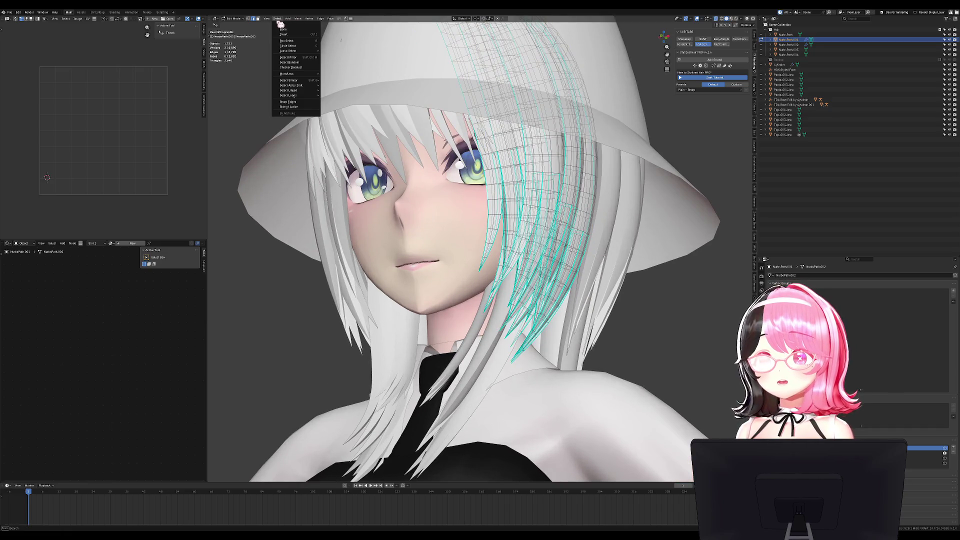
mouse_move(304, 86)
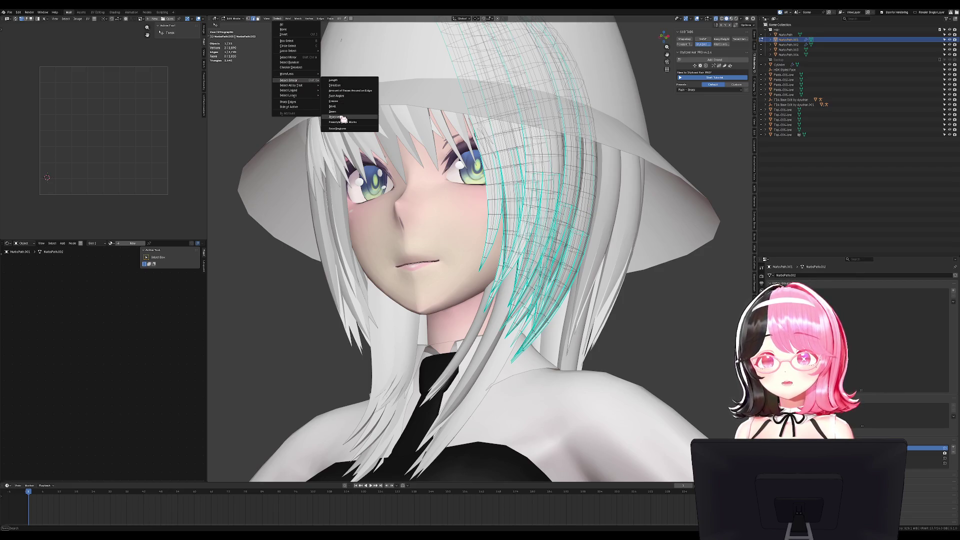
left_click(344, 114)
middle_click_drag(561, 145, 615, 131)
key("a")
key("u")
left_click(616, 131)
key("Tab")
Select NurbsPath.002 and NurbsPath.001 and join them with Ctrl+J
mouse_move(400, 235)
middle_mouse_down()
mouse_move(577, 238)
mouse_move(440, 258)
middle_mouse_up()
key("alt+a")
left_click(521, 229)
left_click(530, 228, "shift")
mouse_move(530, 227)
middle_mouse_down()
mouse_move(595, 215)
mouse_move(622, 102)
middle_mouse_up()
key("ctrl+j")
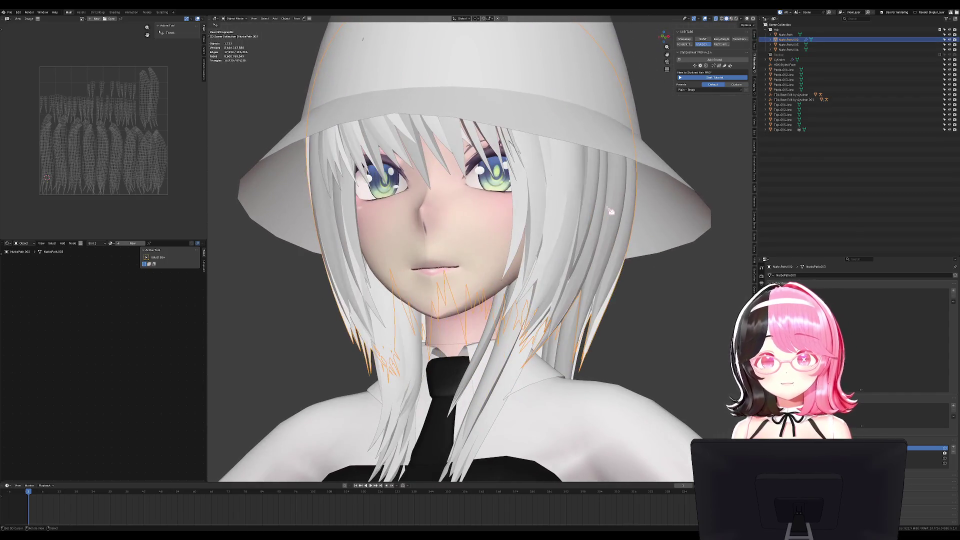
Unwrap the joined hair UVs and run Average Islands Scale
key("Tab")
key("u")
left_click(137, 168)
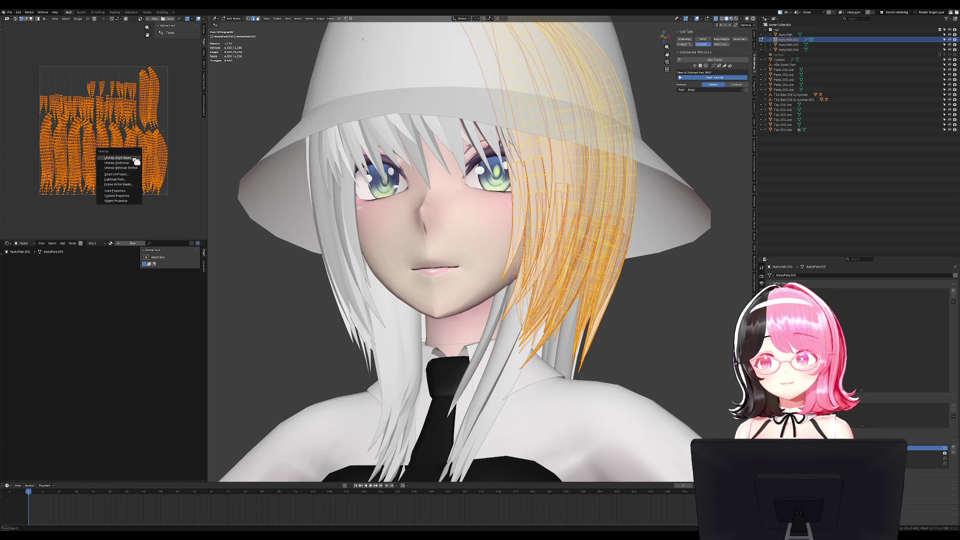
key("Tab")
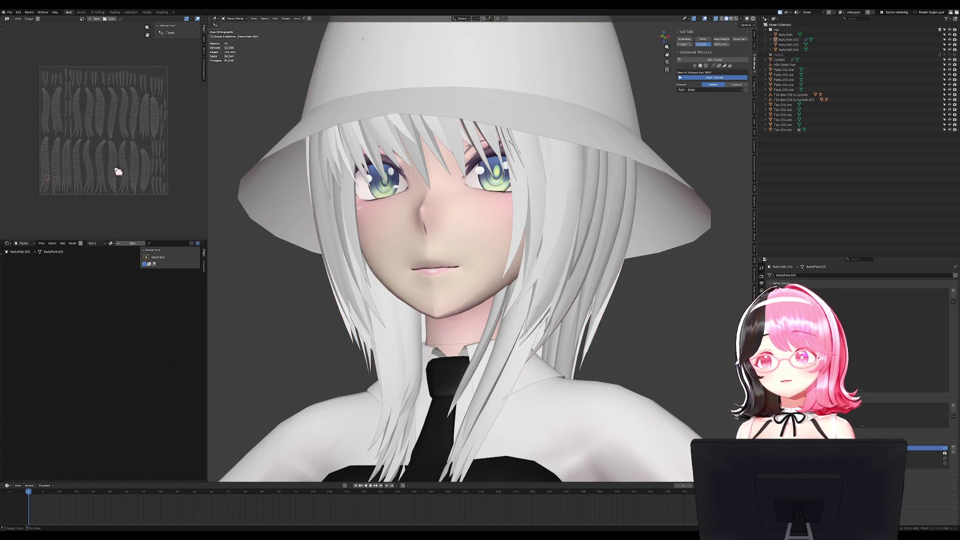
left_click(206, 56)
key("Tab")
Try Gridify on the UV islands, toggling Normalize, then undo it
key("ctrl+a")
left_click(169, 51)
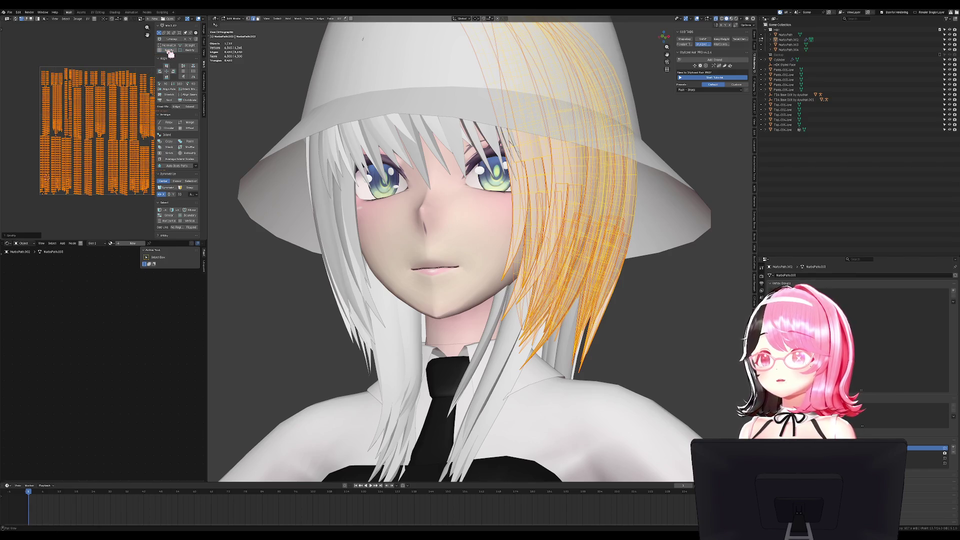
scroll(89, 197, "up", 8)
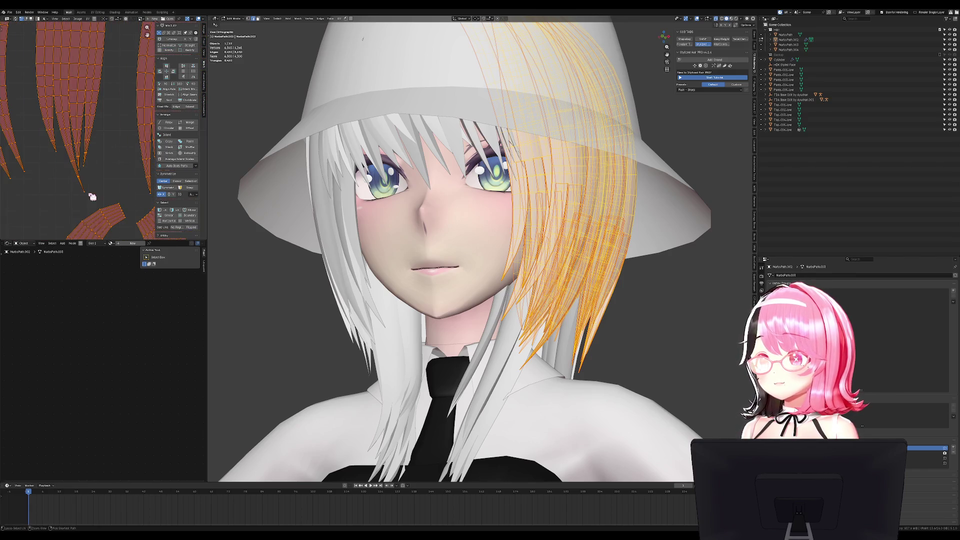
left_click(170, 51)
left_click(35, 234)
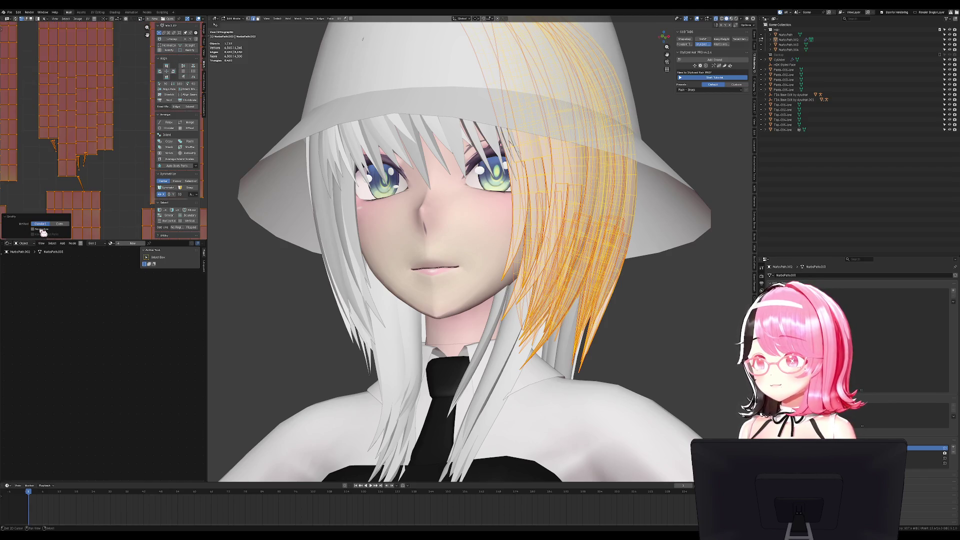
left_click(43, 230)
left_click(42, 231)
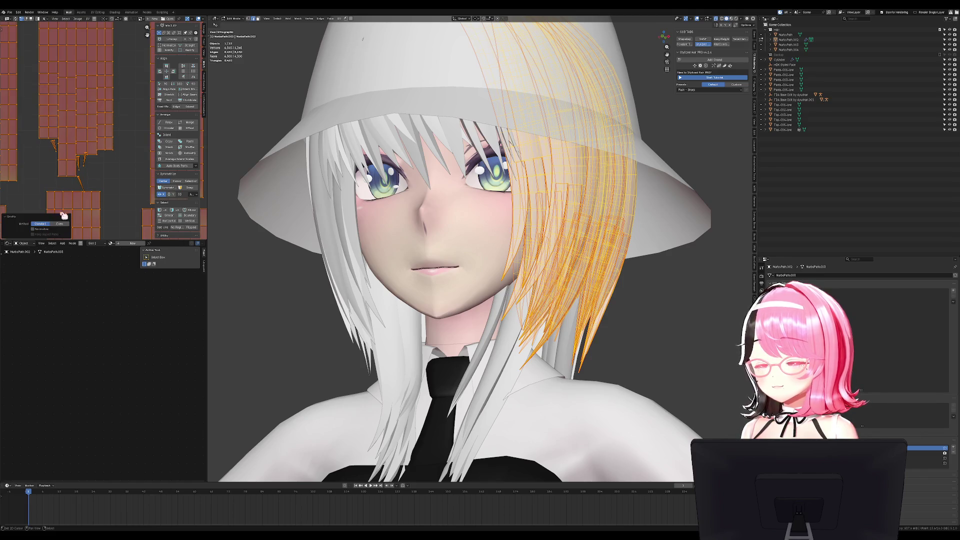
key("ctrl+z")
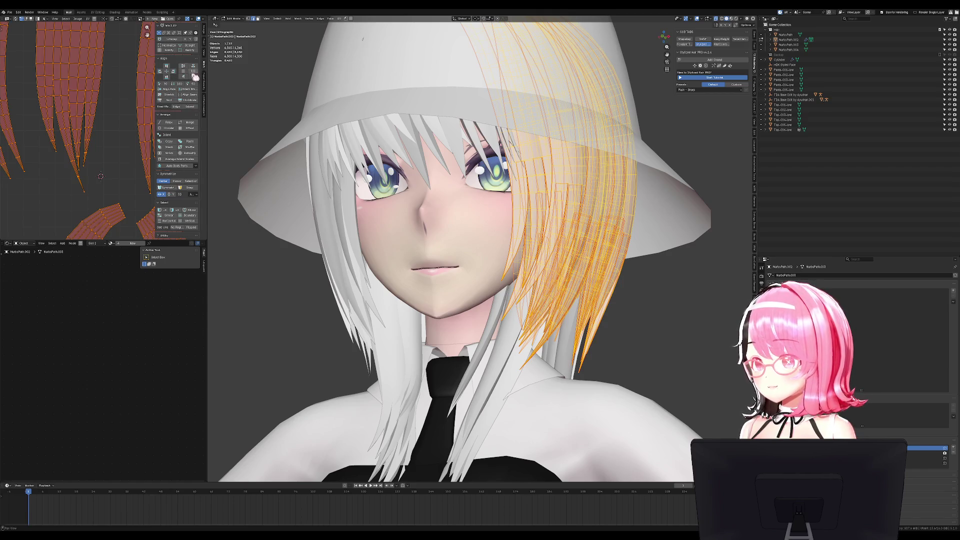
Select only the back hair object and open it in Edit Mode
key("KP_3")
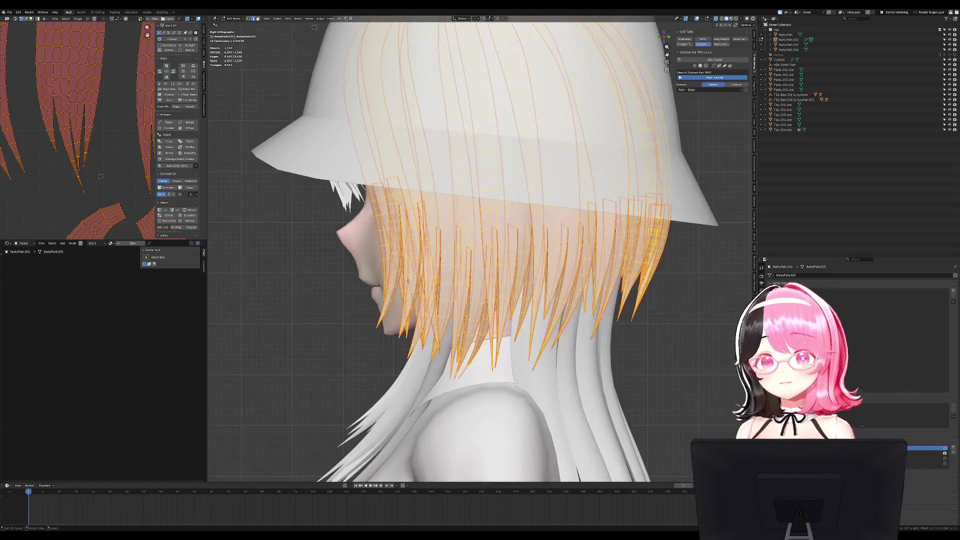
key("Tab")
key("a")
scroll(504, 298, "up", 4)
left_click(480, 223)
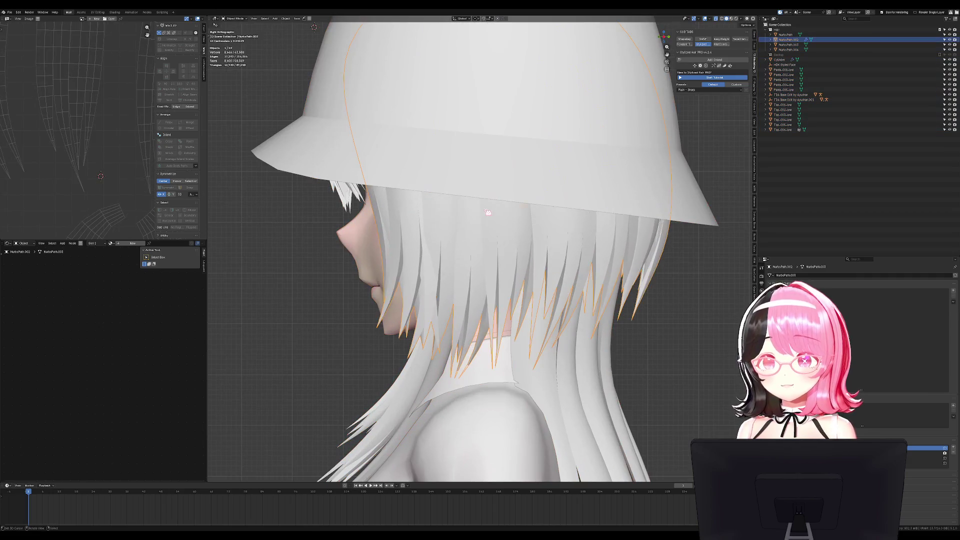
key("Tab")
scroll(480, 224, "up", 5)
Circle-select hair-card tips around the neck, trying a first move and cancelling it
scroll(479, 223, "up", 1)
key("alt+a")
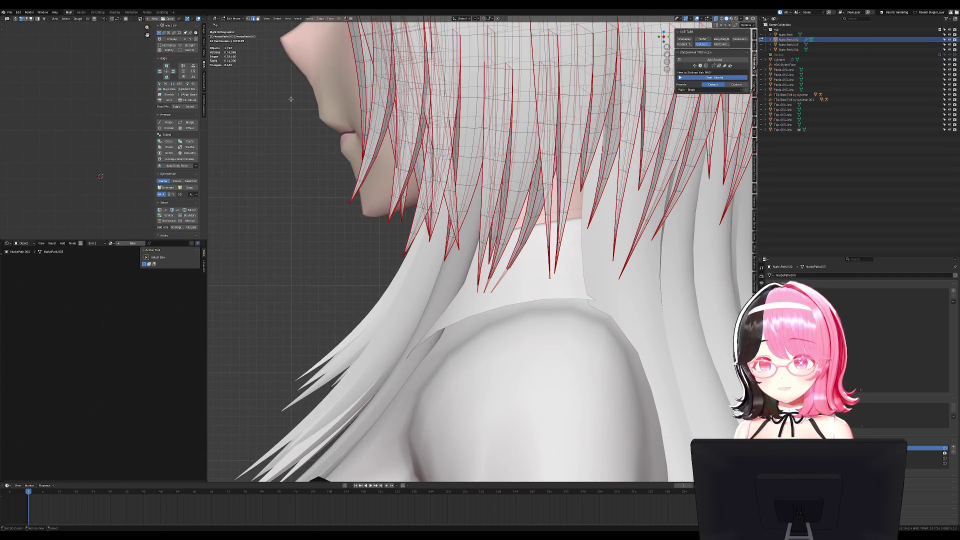
middle_click_drag(312, 133, 371, 227)
key("a")
key("alt+a")
key("c")
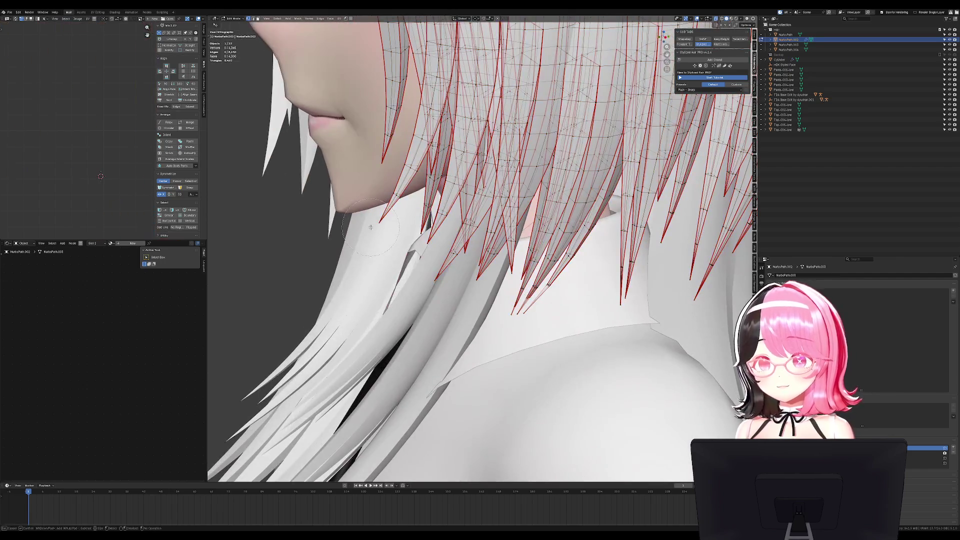
left_click(364, 190)
middle_click_drag(364, 190, 442, 235)
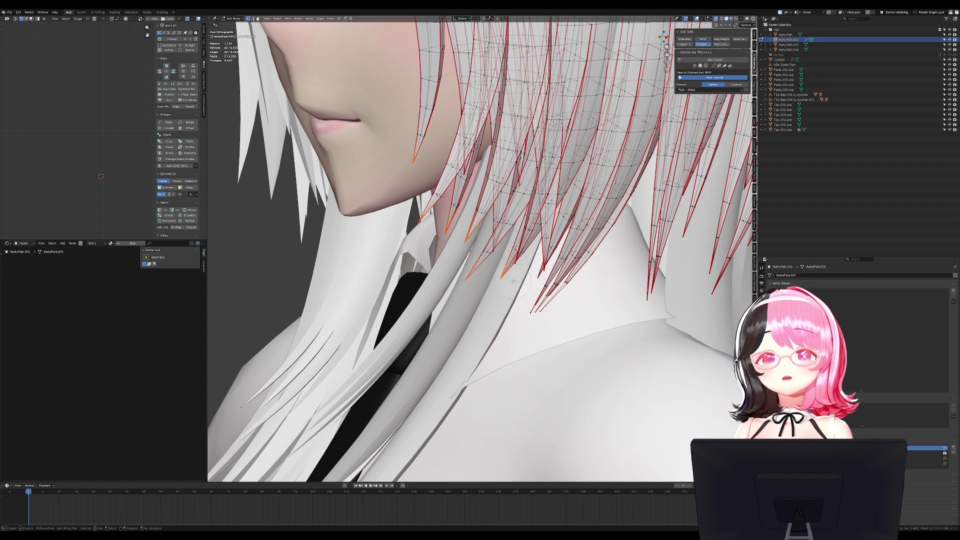
middle_click_drag(513, 278, 497, 253)
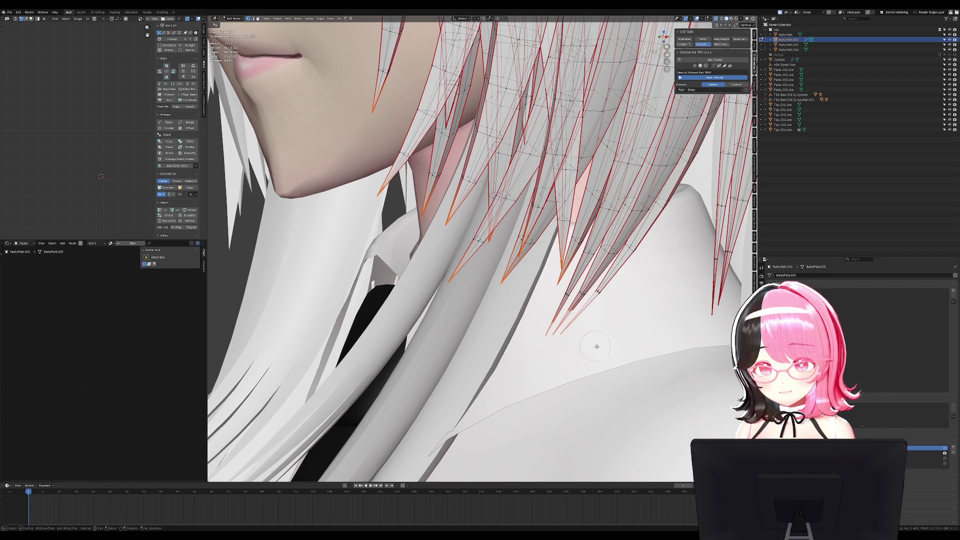
key("Escape")
middle_click_drag(593, 346, 310, 210)
key("g")
key("Escape")
key("Tab")
key("Tab")
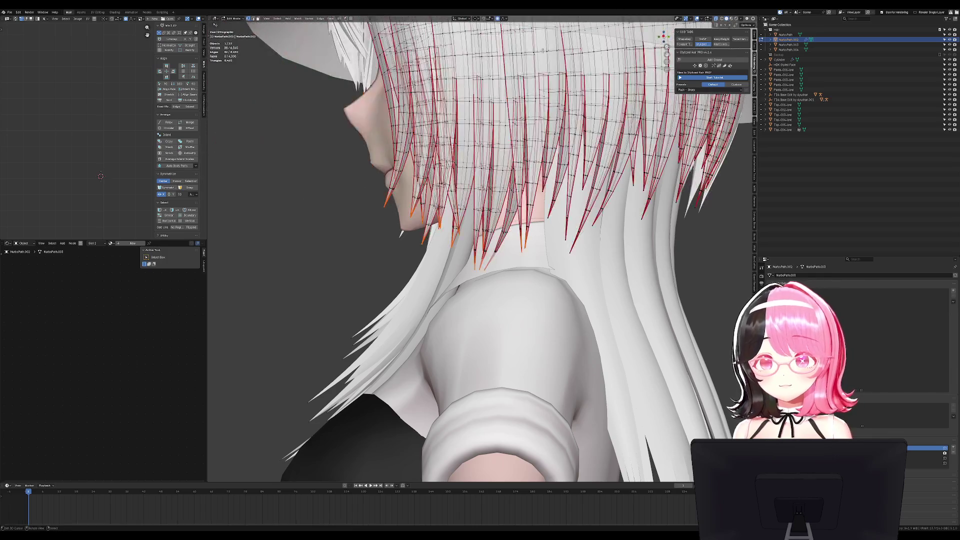
Turn on proportional editing and move the selected strands away from the neck
left_click(505, 19)
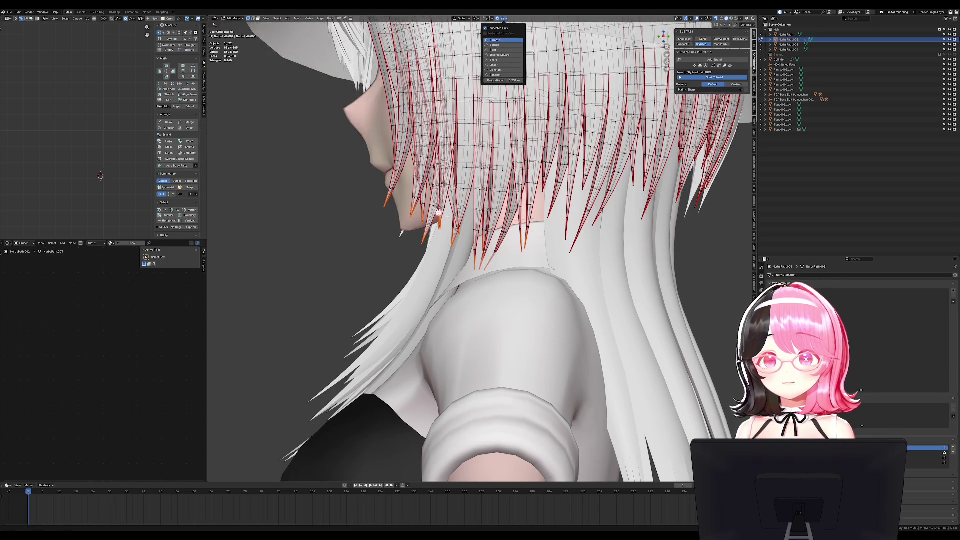
key("g")
left_click(471, 225)
middle_click_drag(472, 224, 476, 255)
scroll(476, 255, "up", 4)
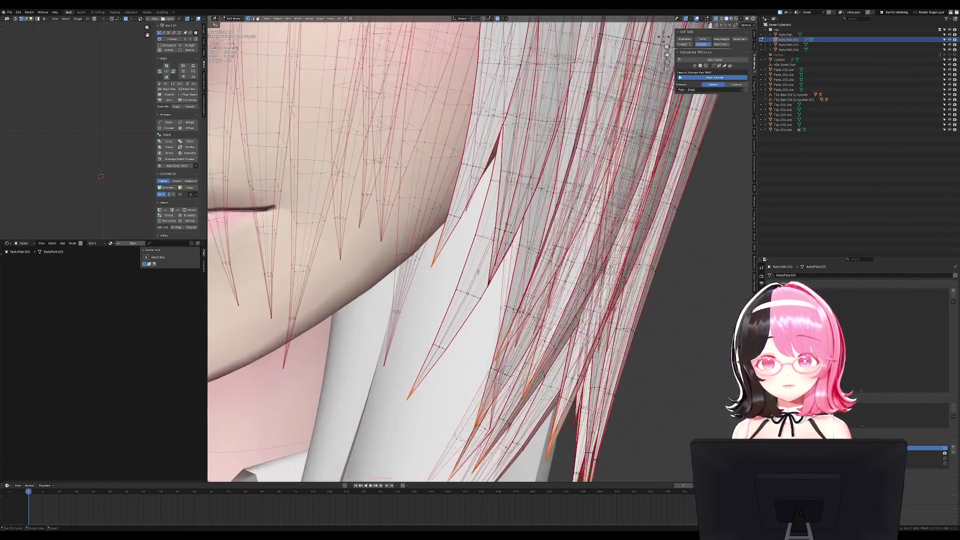
scroll(478, 290, "up", 2)
scroll(510, 314, "down", 2)
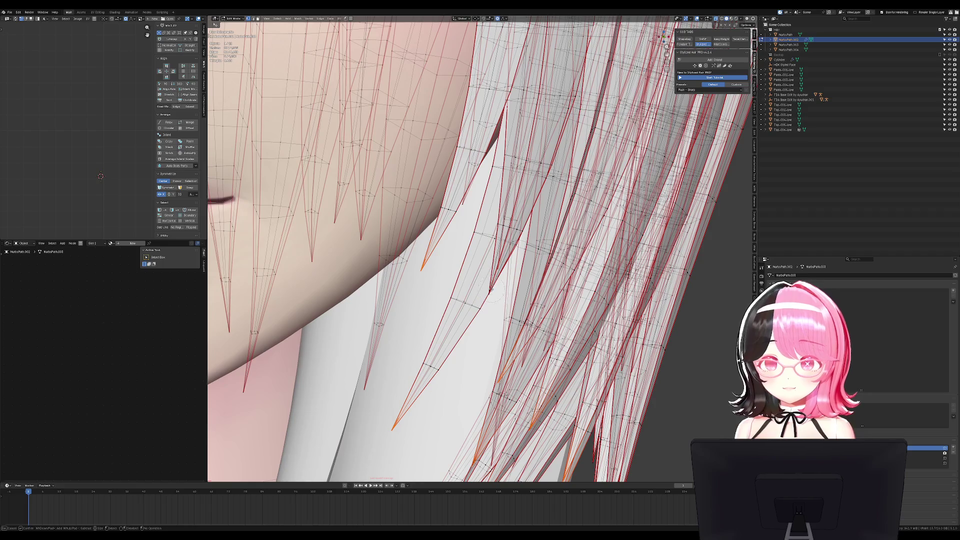
scroll(511, 314, "down", 3)
Circle-select more hair tips from the side and push those strands off the face
key("c")
key("Escape")
mouse_move(641, 314)
middle_mouse_down()
mouse_move(511, 230)
mouse_move(605, 213)
middle_mouse_up()
key("c")
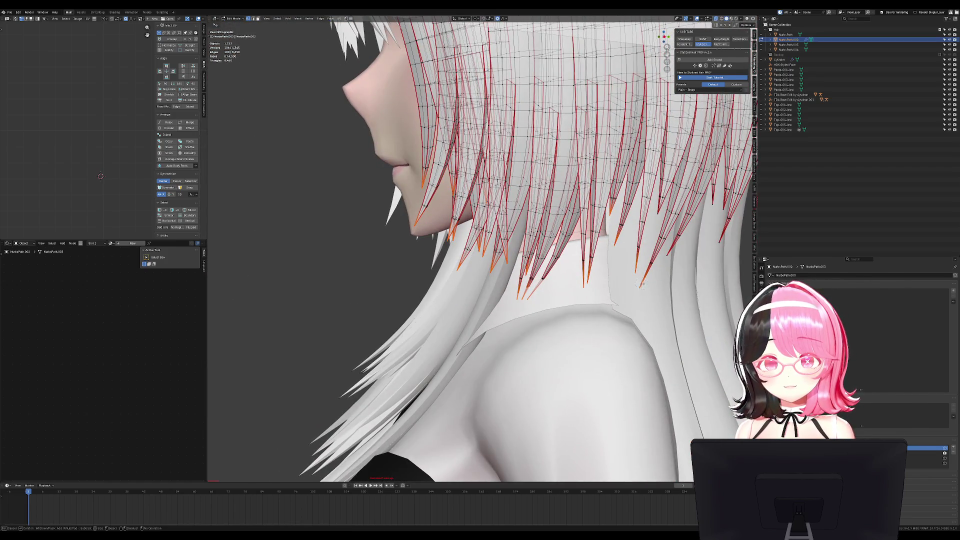
middle_click_drag(641, 284, 597, 243)
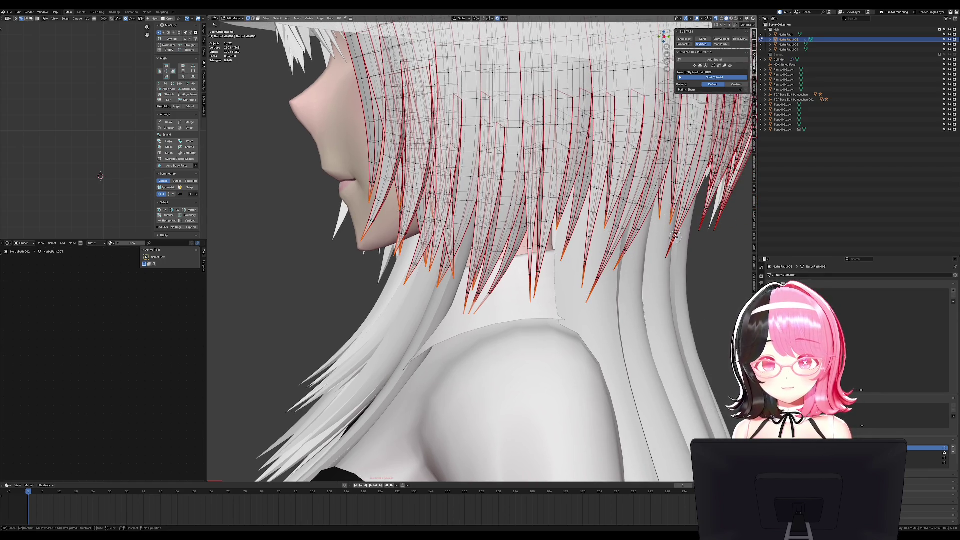
key("Escape")
middle_click_drag(670, 256, 621, 272)
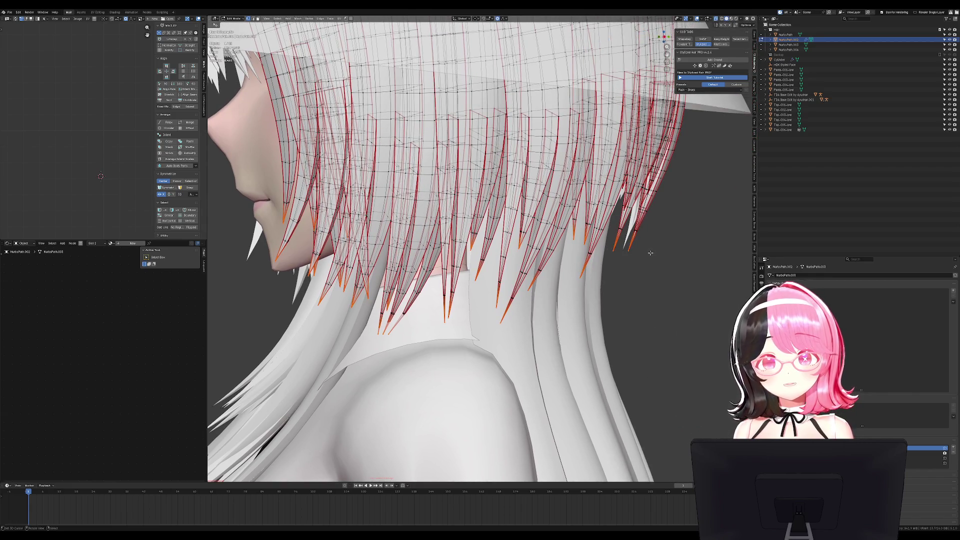
key("g")
left_click(550, 260)
mouse_move(550, 260)
middle_mouse_down()
mouse_move(580, 241)
mouse_move(545, 328)
middle_mouse_up()
Circle-select further strand tips over the neck, trialling a falloff move and cancelling it
key("c")
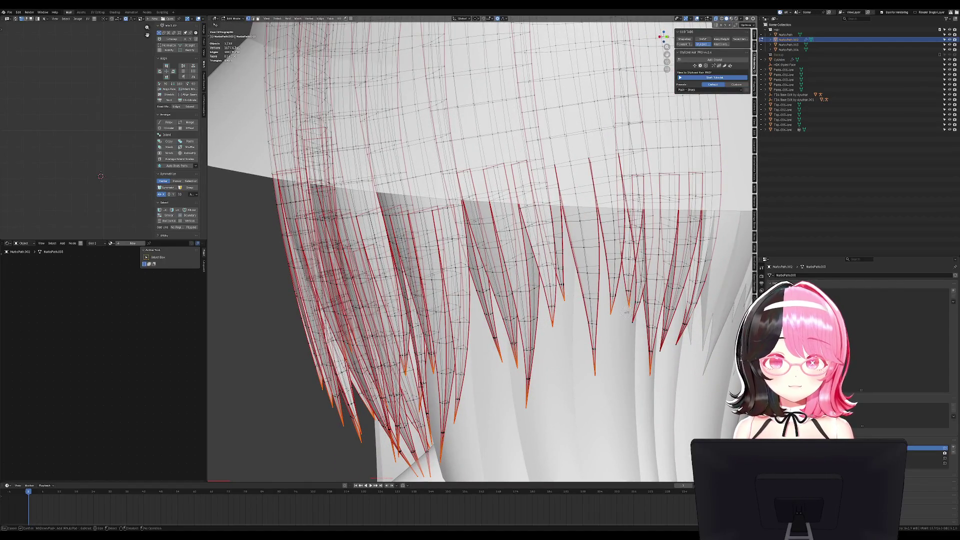
key("Escape")
scroll(651, 330, "down", 3)
middle_click_drag(650, 330, 595, 315)
key("g")
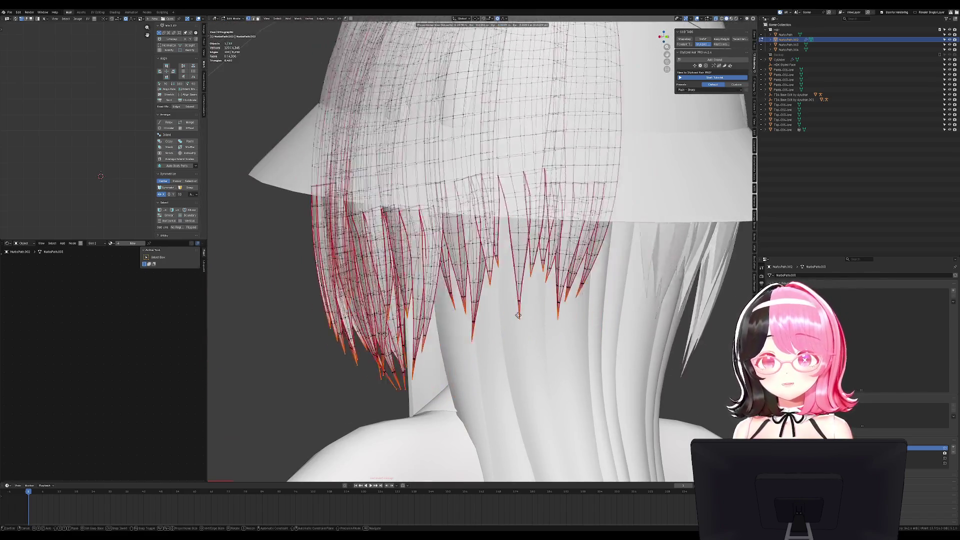
scroll(621, 240, "up", 10)
key("Escape")
middle_click_drag(648, 166, 590, 173)
scroll(590, 172, "up", 3)
scroll(642, 289, "up", 2)
Bevel the selected tip vertices and return to Object Mode to view the hair under the hat
key("ctrl+shift+b")
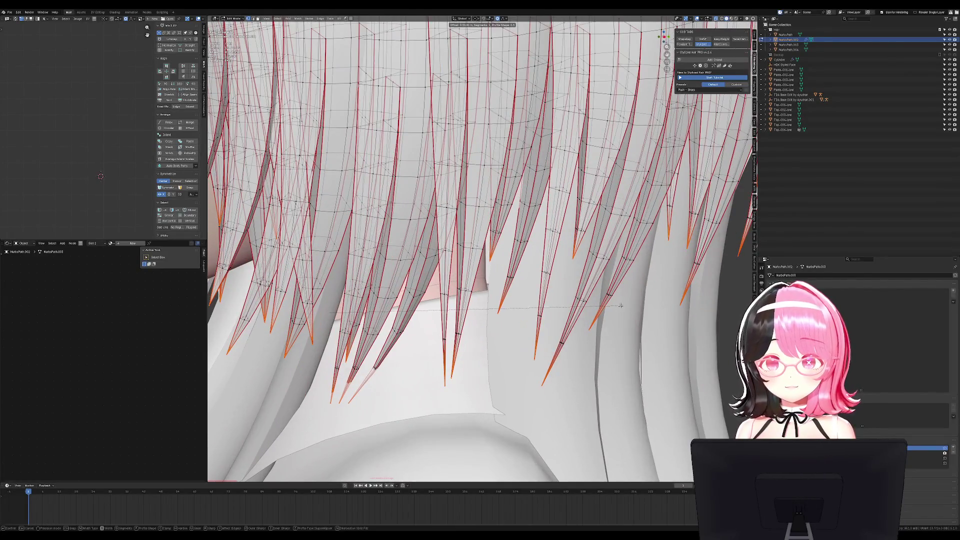
left_click(663, 284)
right_click(645, 275)
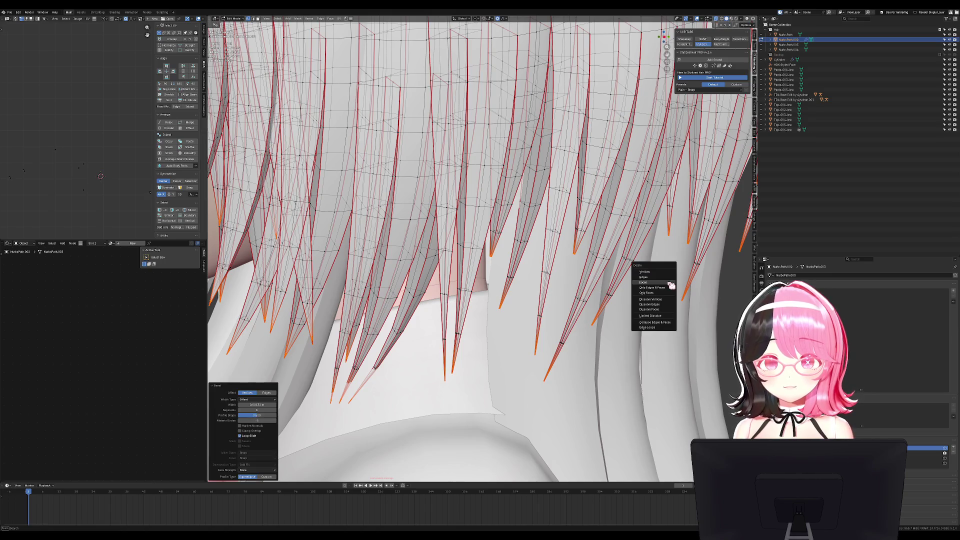
key("Escape")
key("Tab")
scroll(626, 266, "down", 5)
middle_click_drag(607, 265, 510, 193)
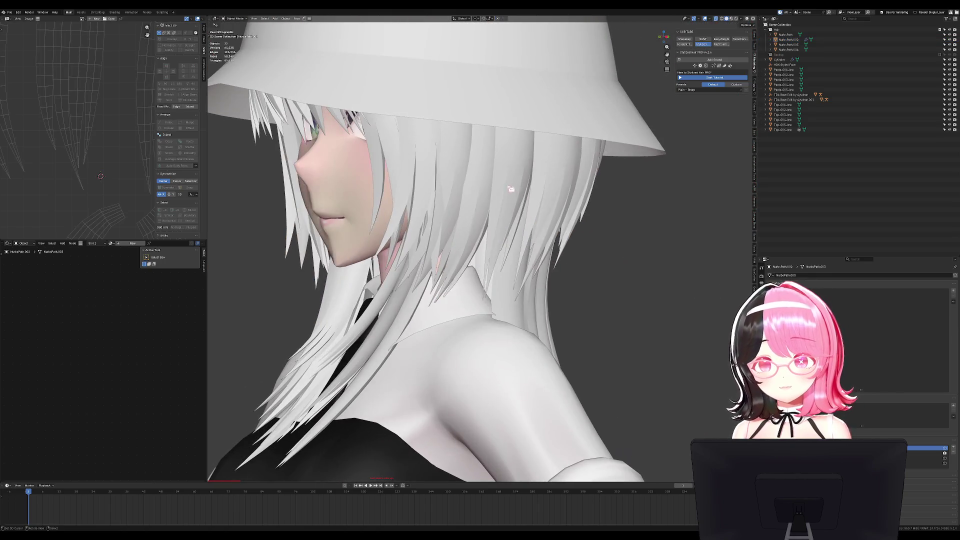
Select all the hair in Edit Mode and try Gridify, then undo it
key("Tab")
key("a")
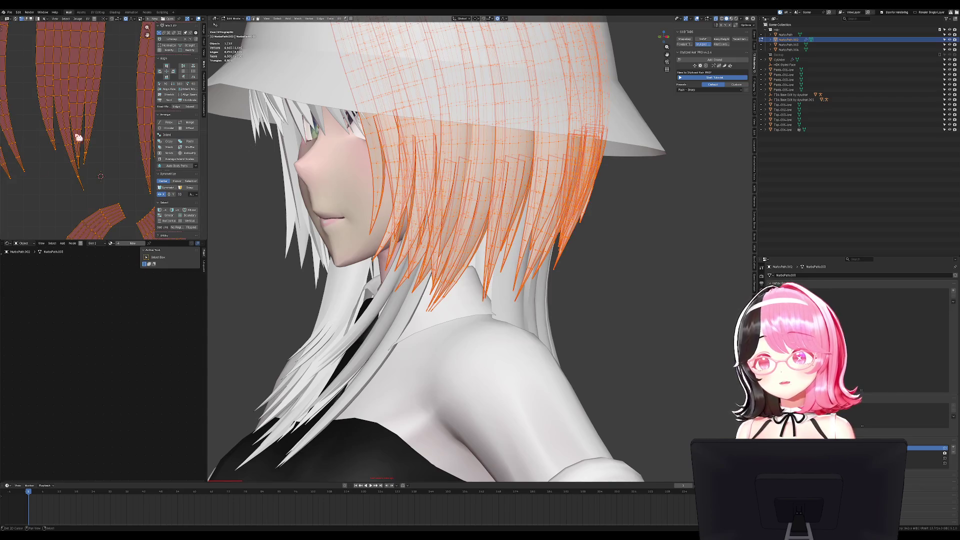
left_click(170, 51)
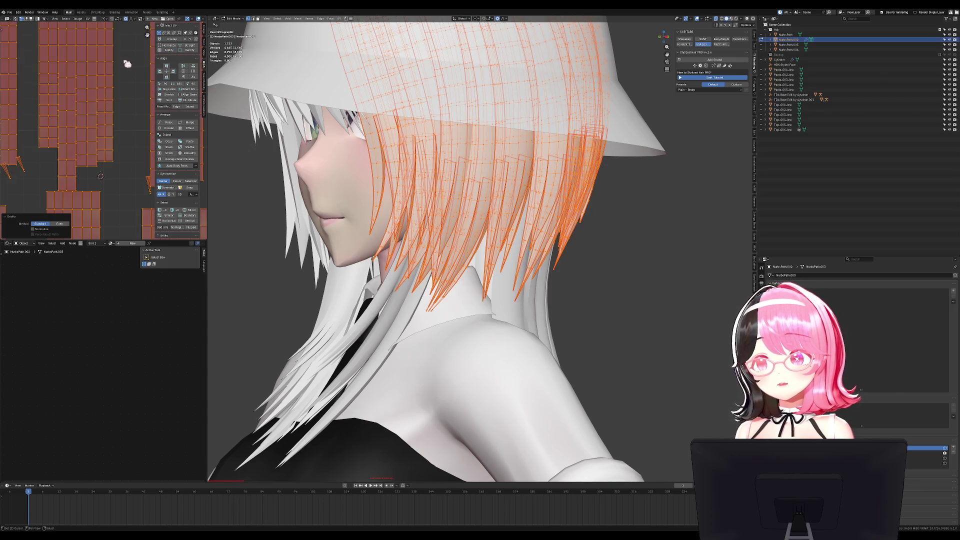
key("ctrl+z")
middle_click_drag(245, 126, 505, 210)
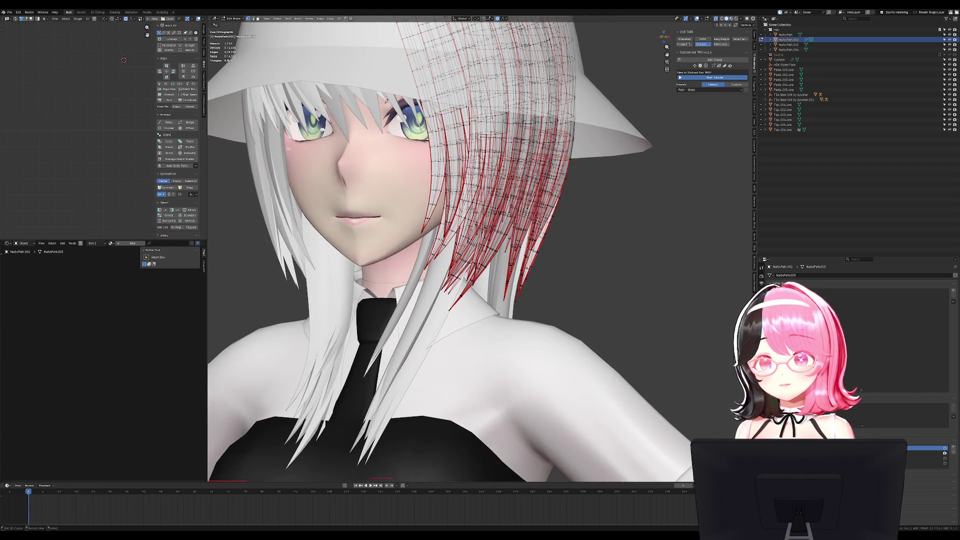
scroll(458, 251, "up", 6)
key("alt+a")
key("c")
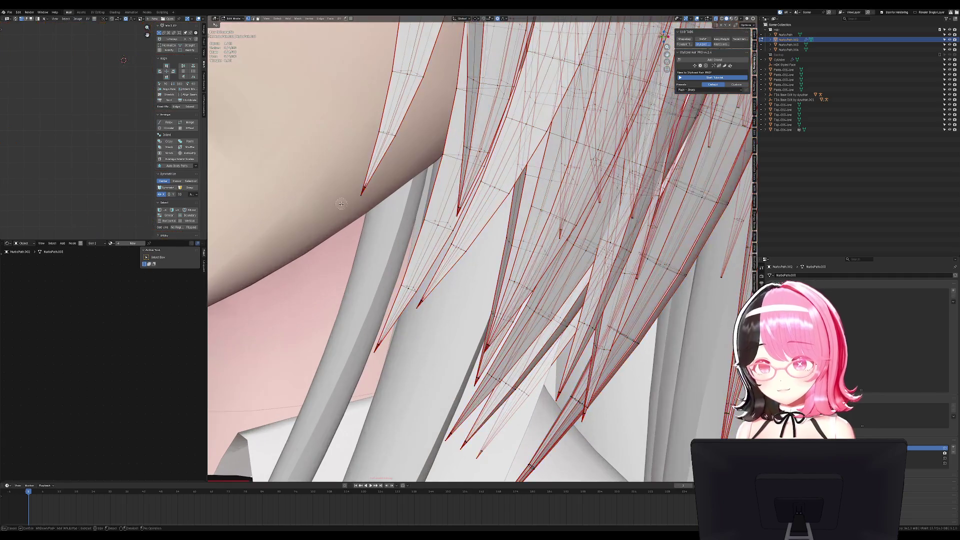
key("Escape")
key("a")
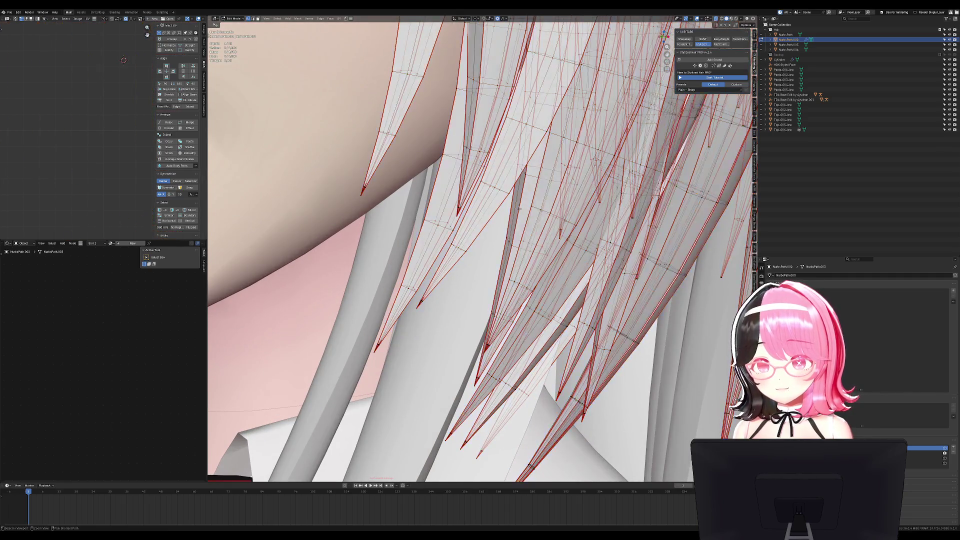
key("Tab")
Bevel the hair card tips with Ctrl+B and apply the chosen option
middle_click_drag(523, 215, 624, 336)
key("ctrl+b")
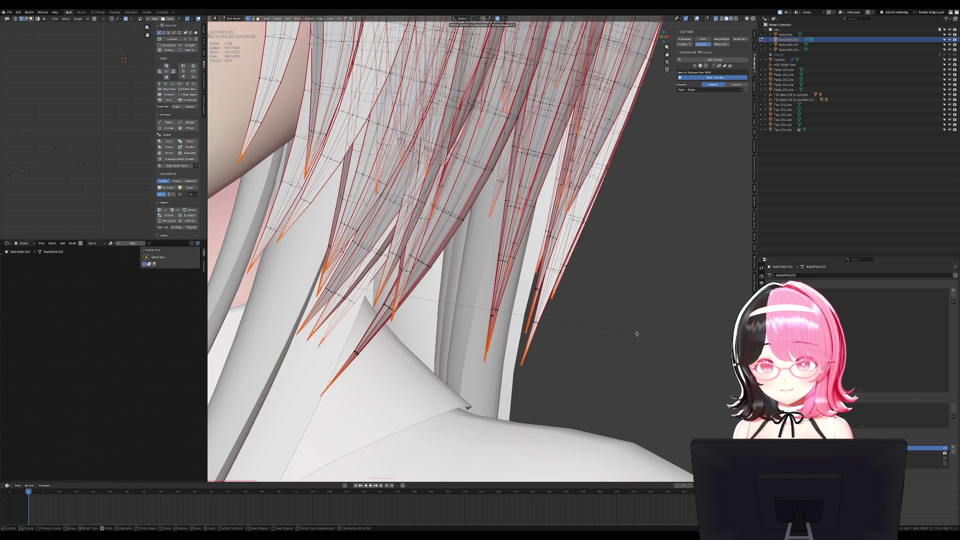
left_click(642, 334)
right_click(642, 333)
left_click(637, 332)
mouse_move(637, 332)
middle_mouse_down()
mouse_move(636, 303)
mouse_move(595, 229)
mouse_move(541, 442)
middle_mouse_up()
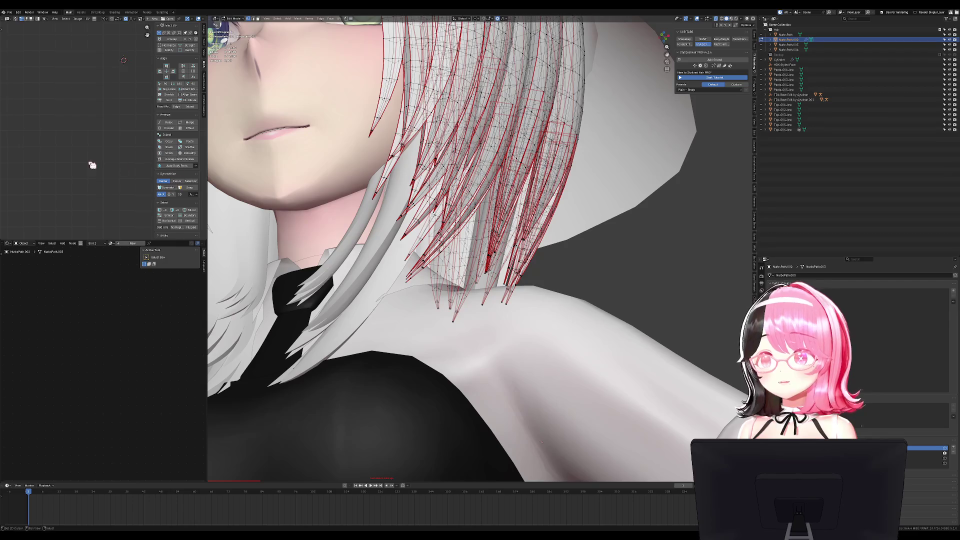
Select all hair, unwrap the UVs and straighten the islands with Gridify
key("a")
key("u")
left_click(114, 162)
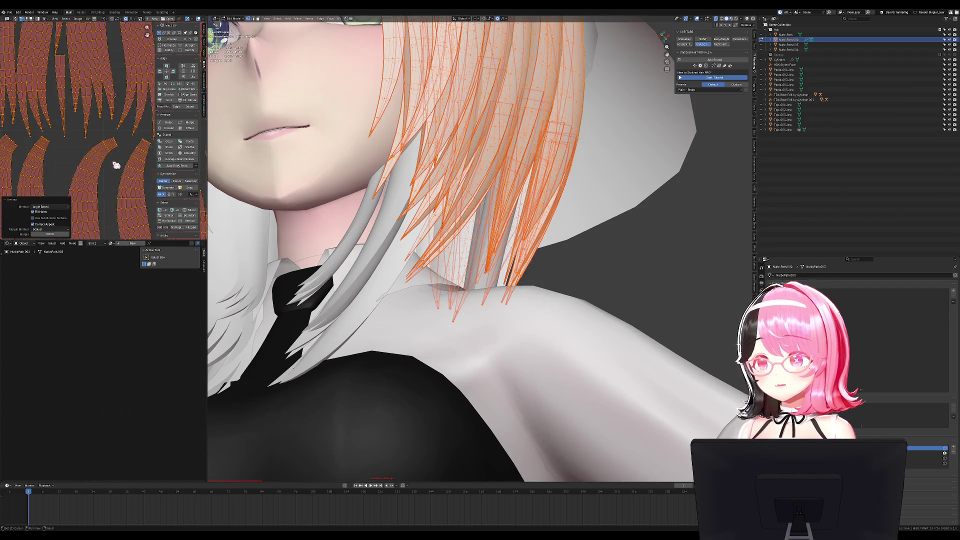
left_click(175, 51)
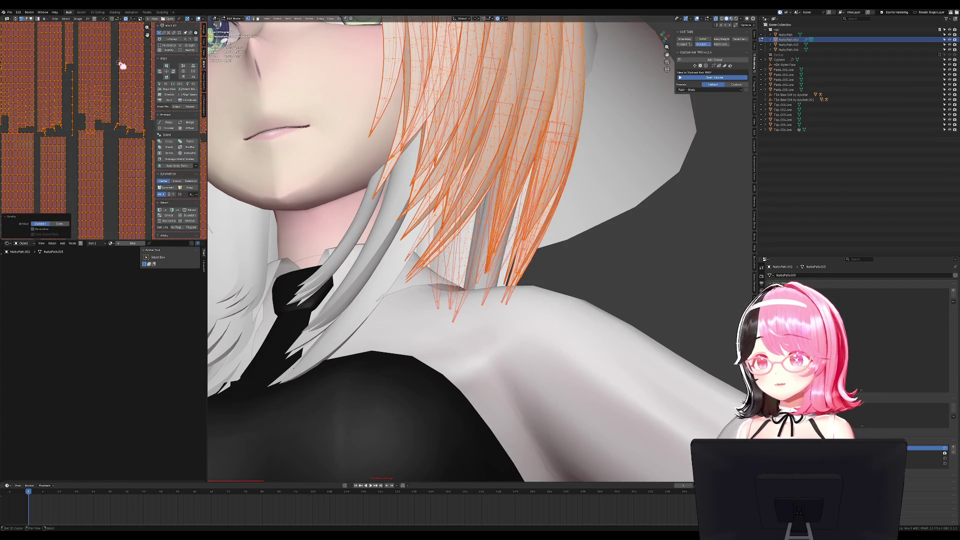
scroll(119, 133, "up", 6)
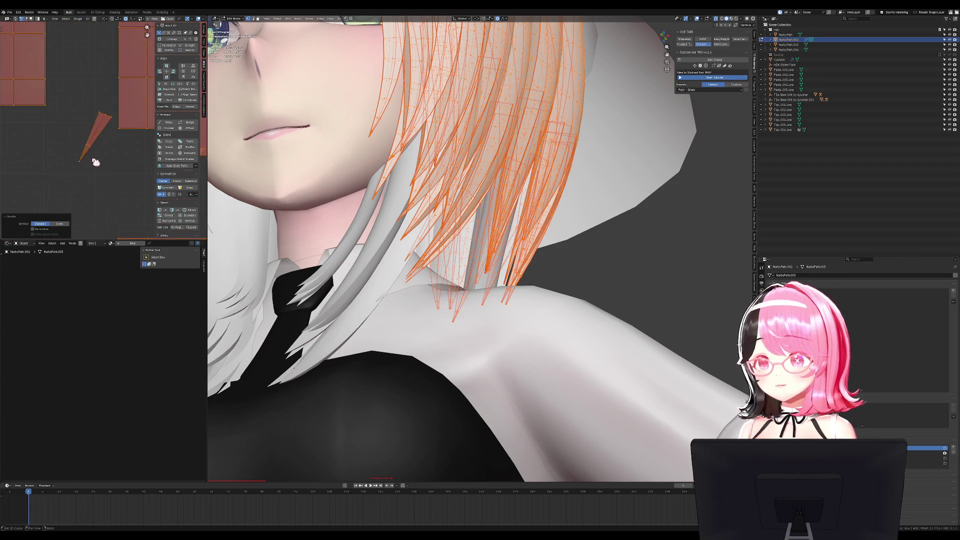
scroll(450, 249, "up", 8)
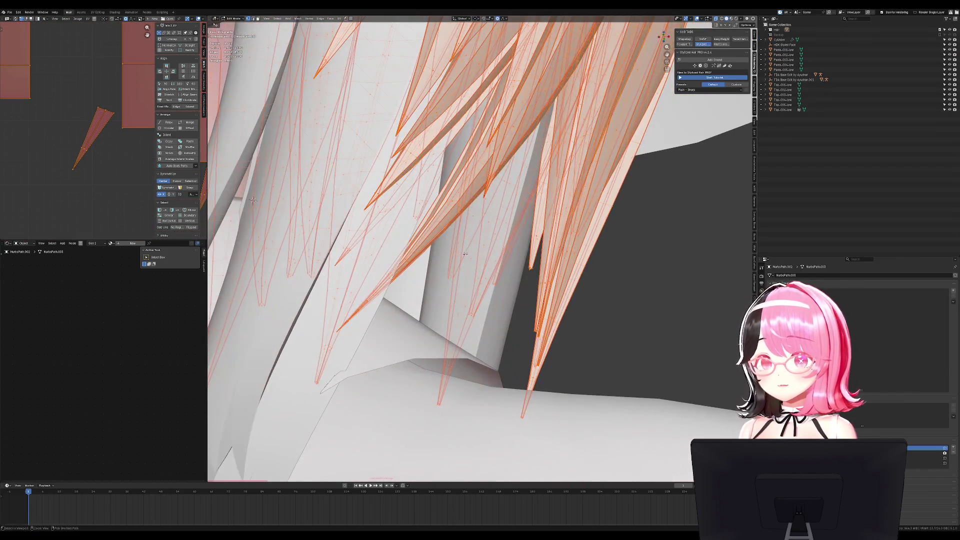
Circle-select the small strand-tip UV island
scroll(493, 249, "up", 2)
scroll(493, 249, "up", 5)
key("alt+a")
key("c")
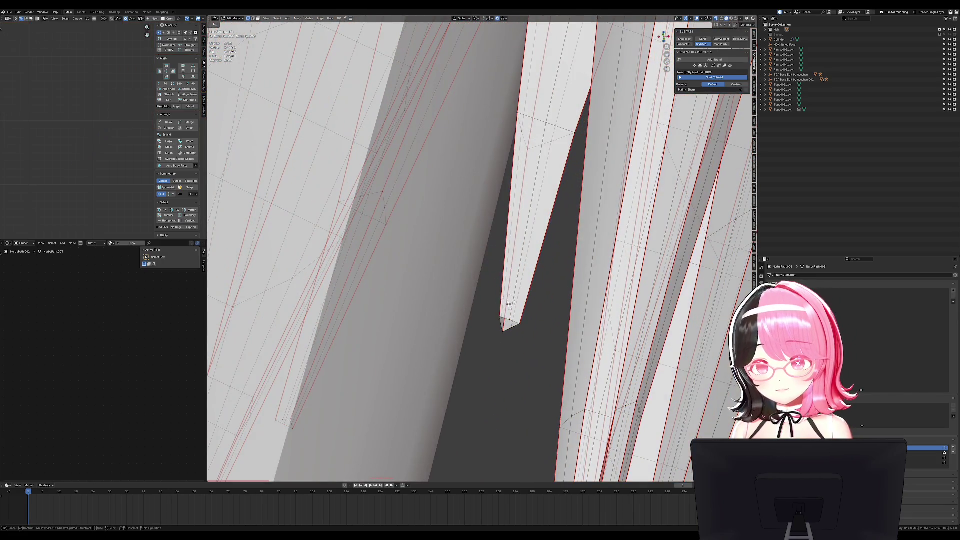
key("Escape")
key("a")
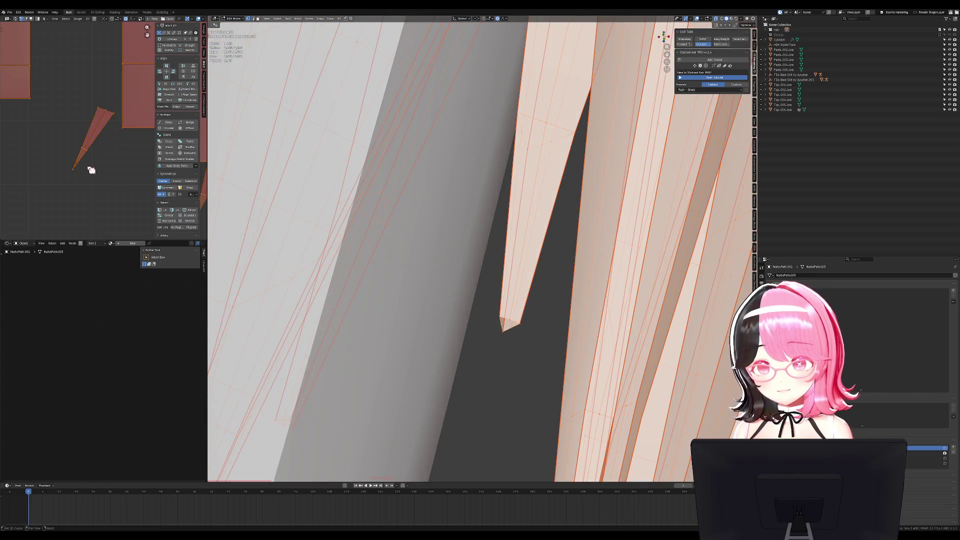
key("alt+a")
key("c")
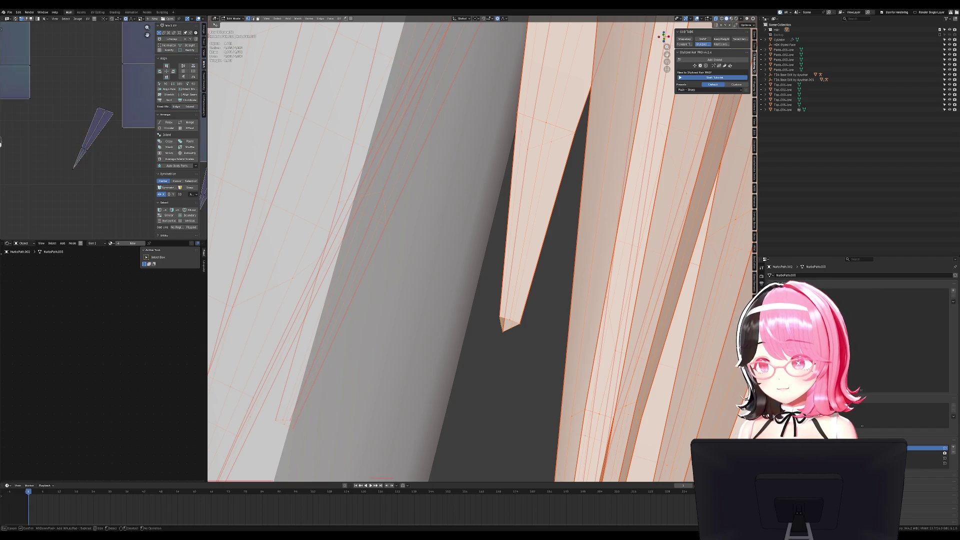
key("a")
key("alt+a")
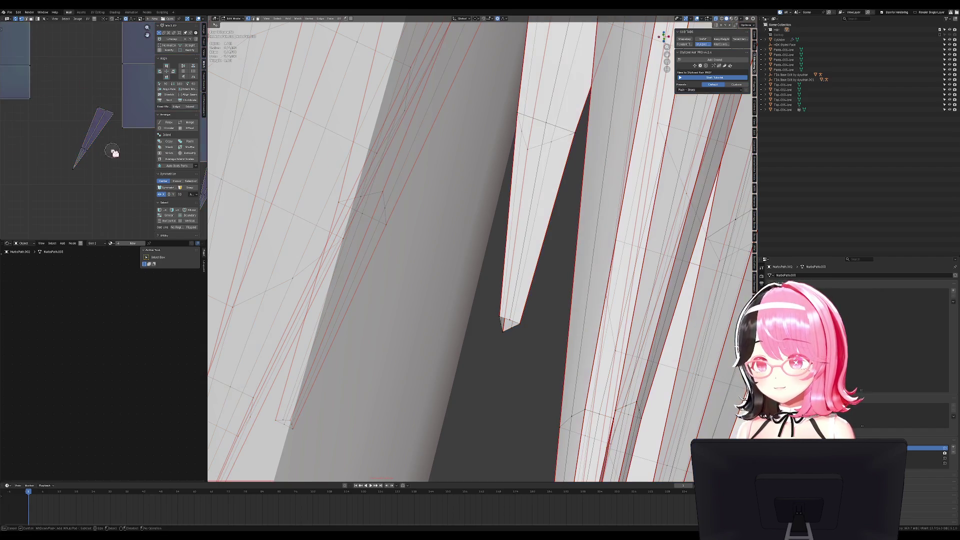
left_click_drag(90, 140, 73, 172)
key("Escape")
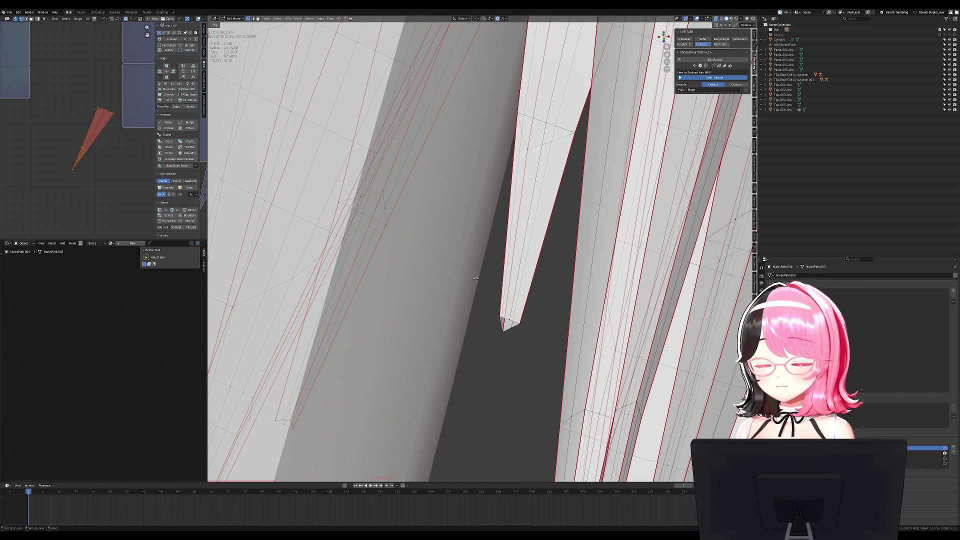
Move the selected tip with proportional falloff from a side view
scroll(429, 275, "down", 10)
mouse_move(429, 275)
middle_mouse_down()
mouse_move(569, 276)
mouse_move(521, 287)
middle_mouse_up()
key("g")
left_click(568, 276)
scroll(569, 276, "down", 3)
scroll(520, 288, "up", 8)
Isolate a single strand's tip vertex and vertex-bevel it with Ctrl+Shift+B
left_click(520, 288)
left_click(518, 284)
right_click(518, 284)
key("Escape")
middle_click_drag(521, 288, 537, 276)
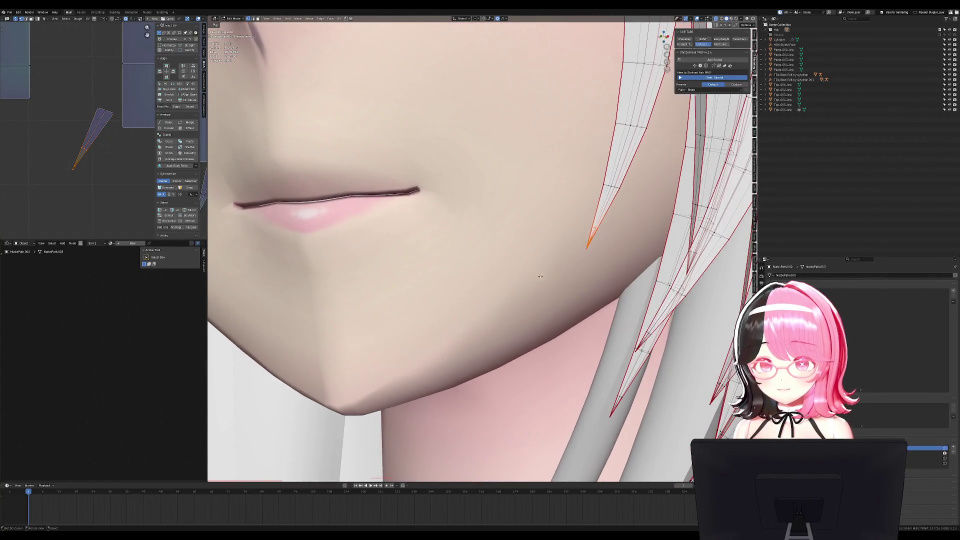
key("ctrl+l")
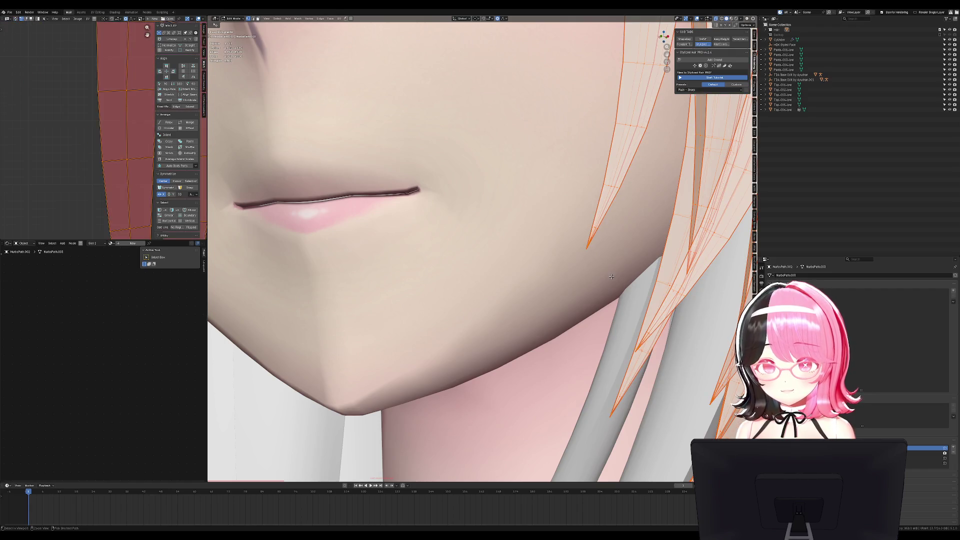
left_click(619, 280)
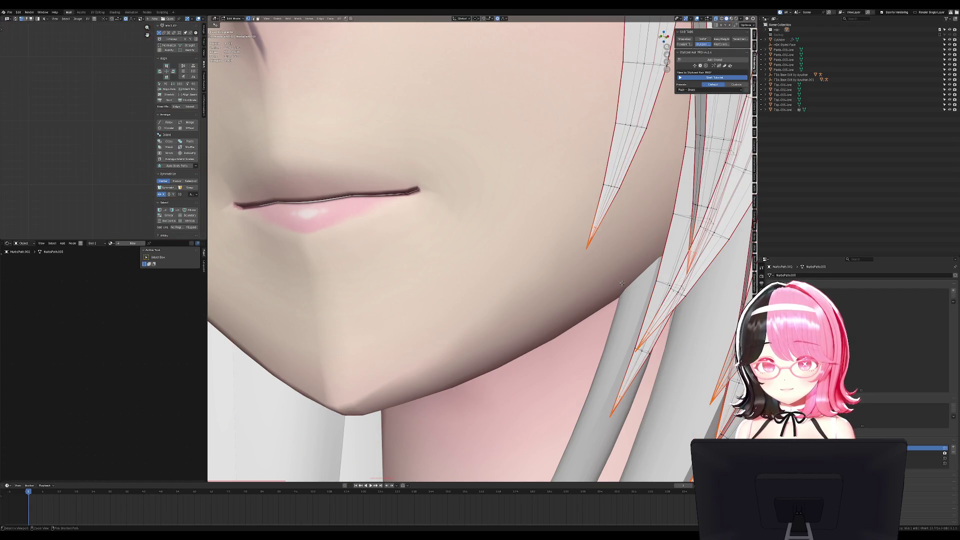
scroll(623, 285, "up", 5)
key("ctrl+shift+b")
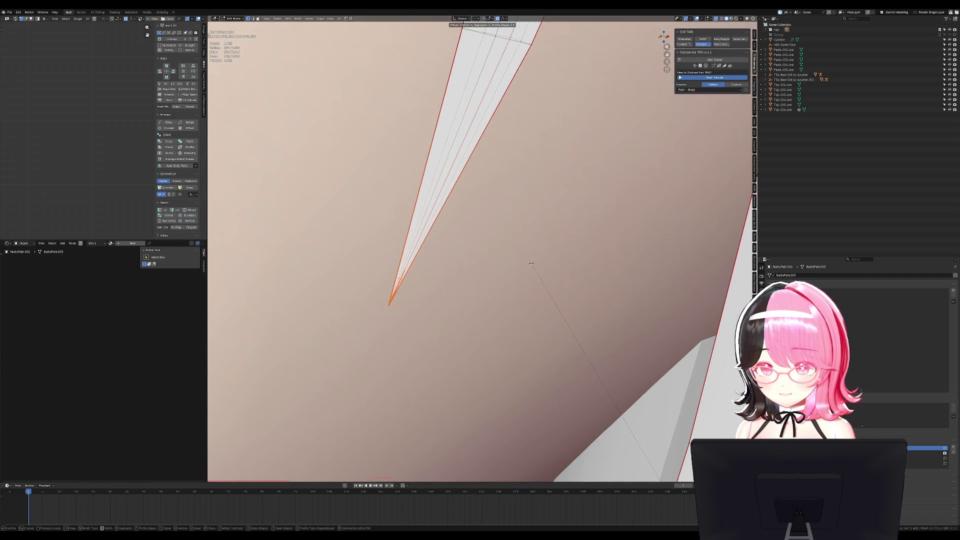
left_click(351, 366)
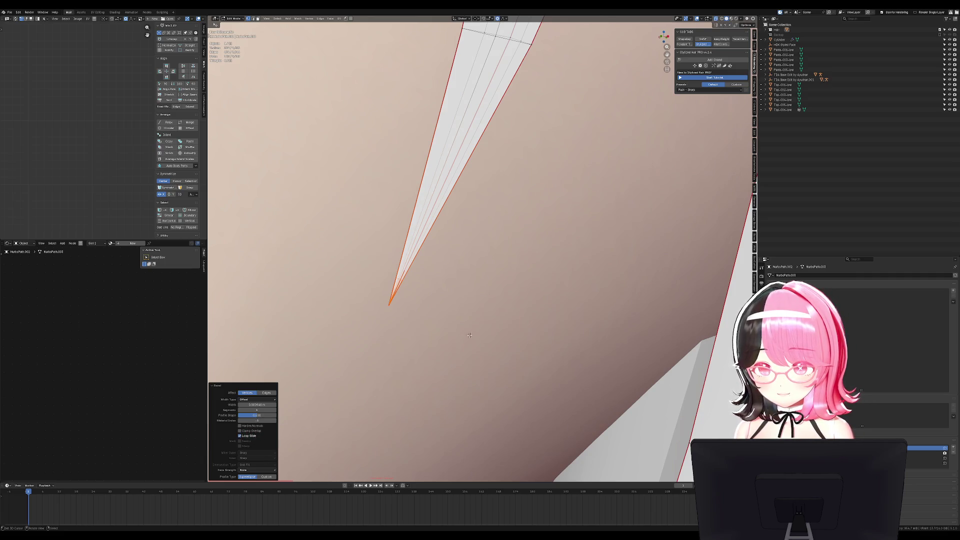
Delete the extra tip geometry, leaving a pointed end, and check it in right side view
scroll(460, 340, "up", 1)
scroll(481, 327, "down", 3)
key("ctrl+alt+z")
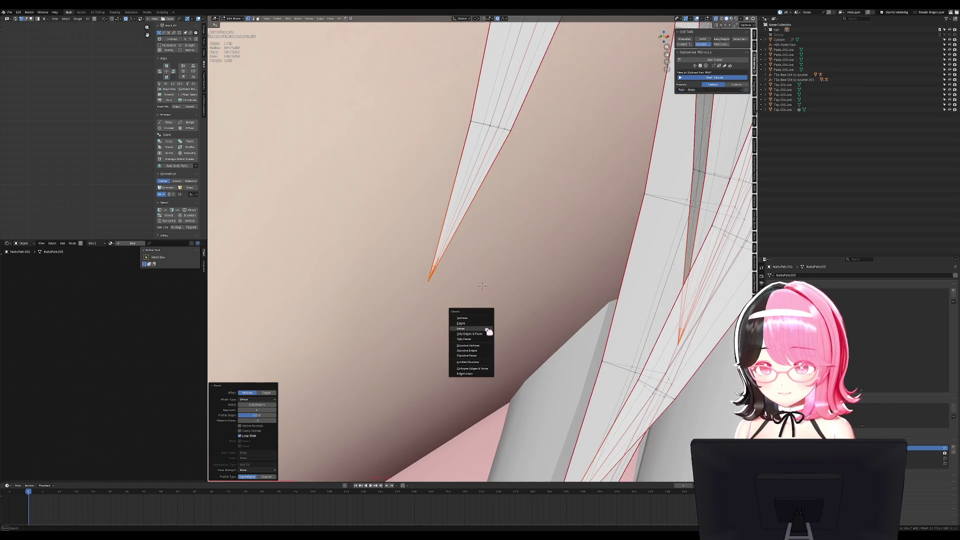
left_click(486, 326)
scroll(487, 326, "up", 2)
scroll(486, 326, "up", 2)
mouse_move(486, 326)
middle_mouse_down("shift")
mouse_move(643, 266)
mouse_move(637, 322)
middle_mouse_up("shift")
key("l")
scroll(515, 270, "down", 8)
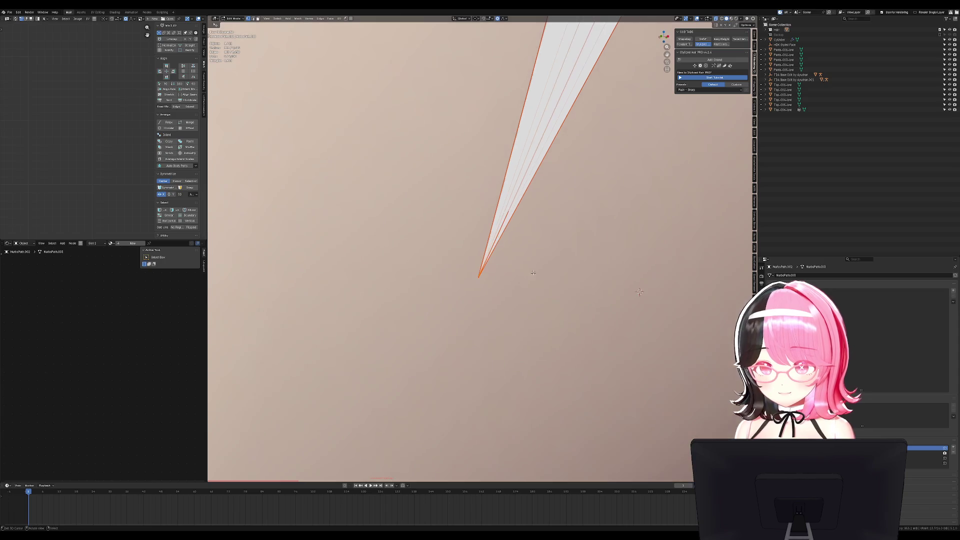
key("KP_3")
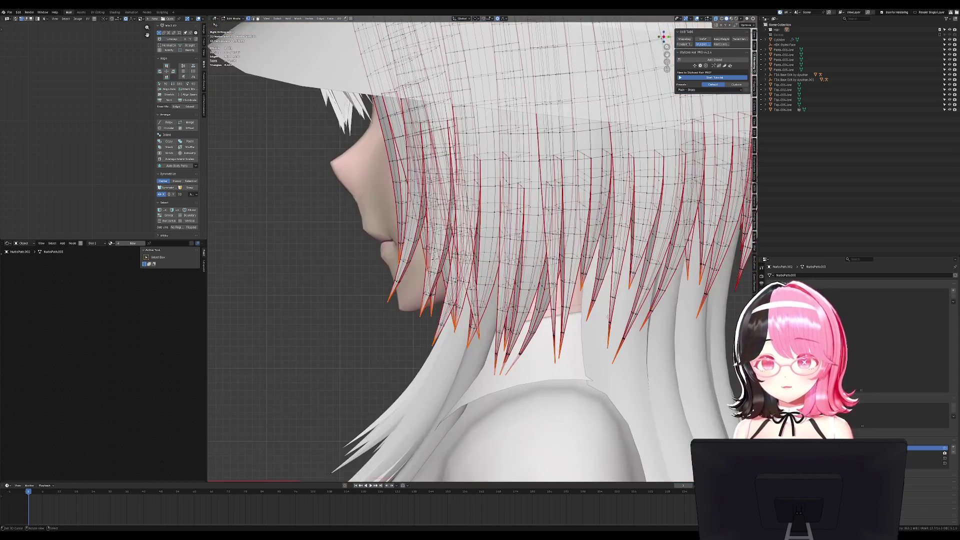
From the right side view, move the selected hair tips with proportional falloff
mouse_move(634, 336)
middle_mouse_down()
mouse_move(593, 296)
mouse_move(562, 304)
middle_mouse_up()
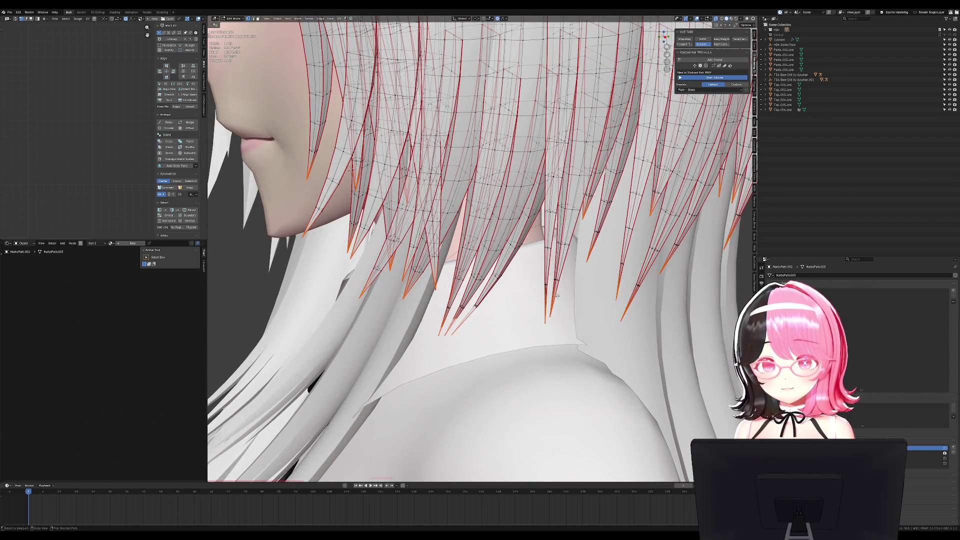
scroll(562, 304, "down", 3)
key("KP_3")
scroll(562, 303, "down", 5)
key("g")
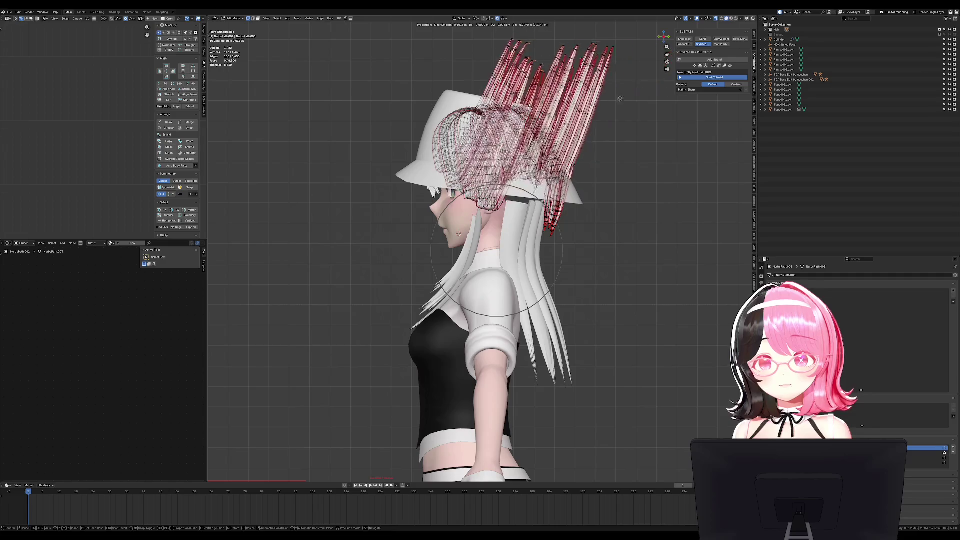
left_click(542, 292)
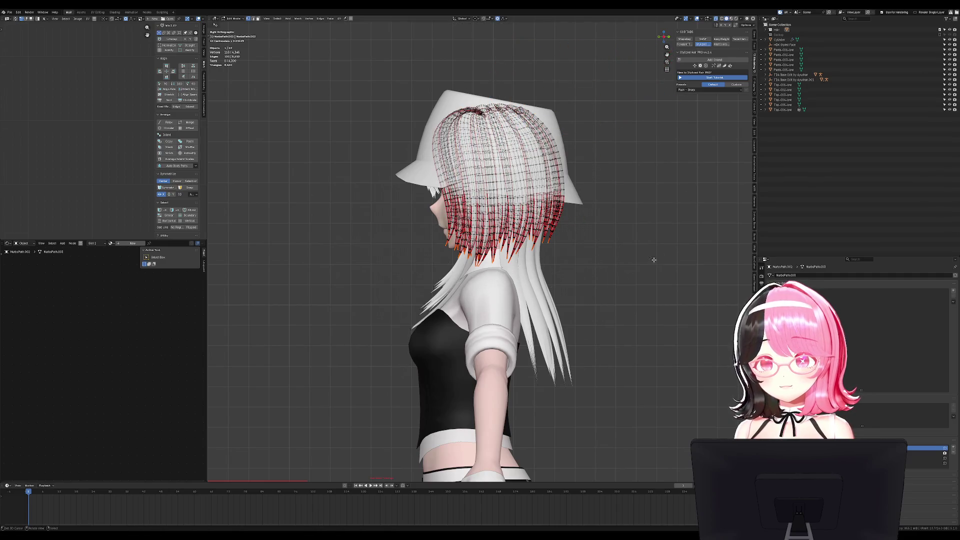
Check the hair from front and side, then select all cards and unwrap their UVs
key("Tab")
middle_click_drag(542, 293, 580, 200)
key("KP_1")
key("KP_3")
key("Tab")
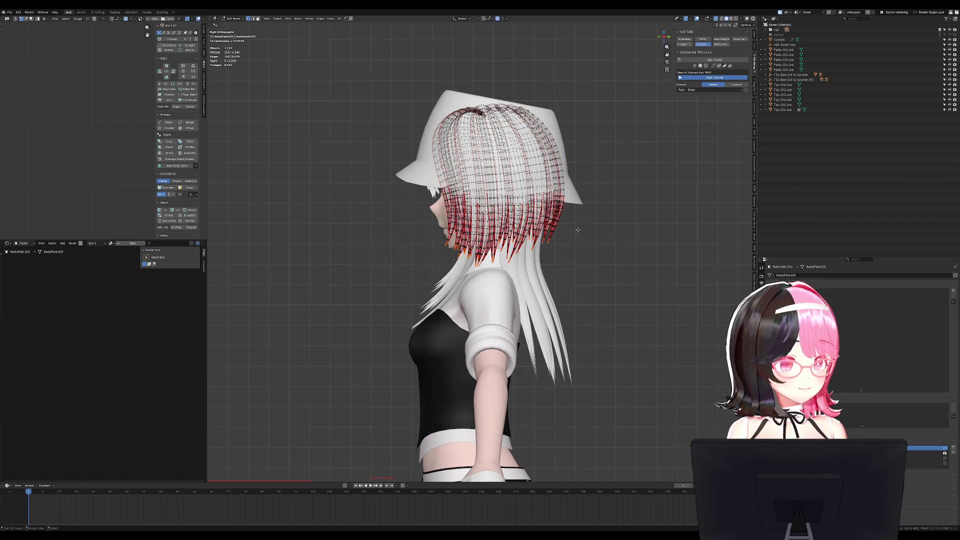
key("a")
key("u")
left_click(565, 116)
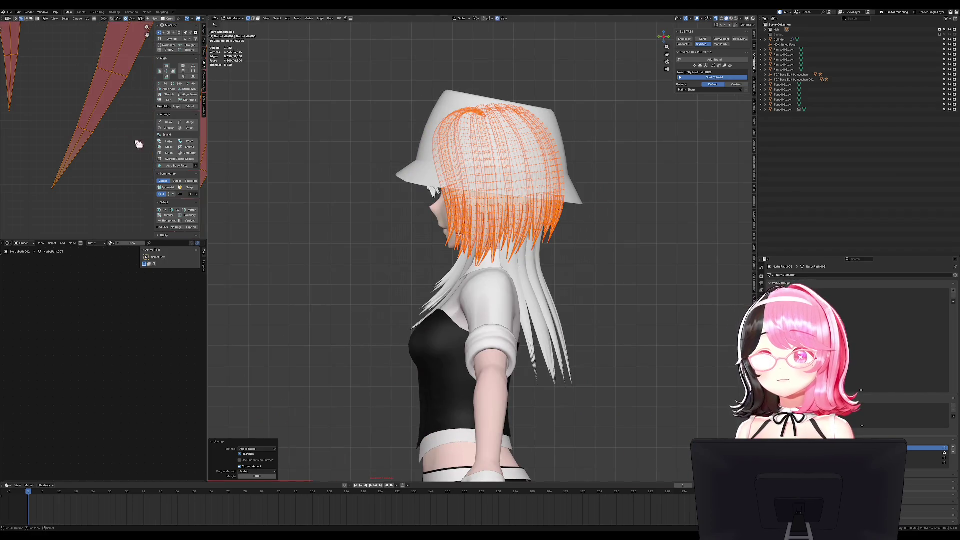
scroll(150, 146, "down", 2)
scroll(147, 79, "down", 4)
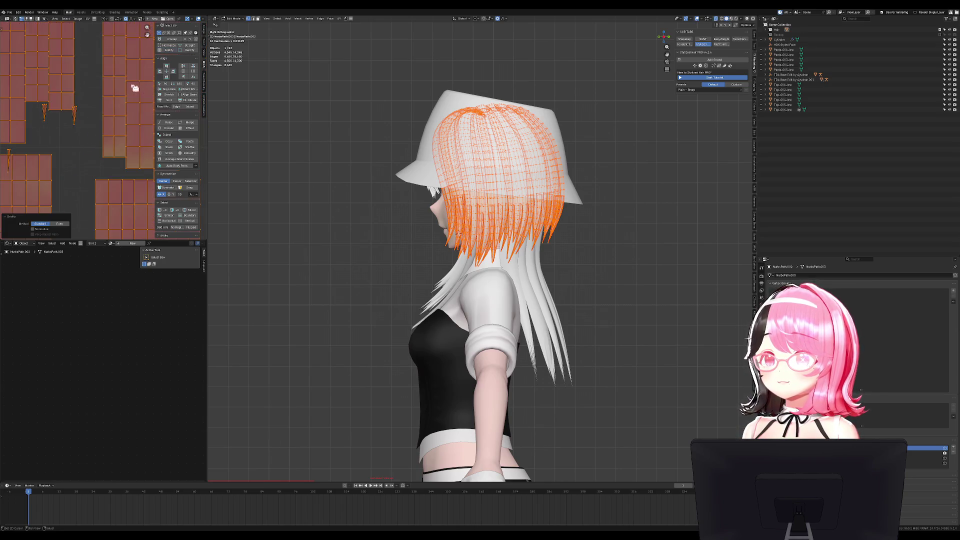
scroll(440, 160, "down", 2)
Select a top hair strand, then pick several adjacent UV islands, adding lower-left ones
key("alt+a")
key("c")
left_click(446, 156)
key("Escape")
key("ctrl+l")
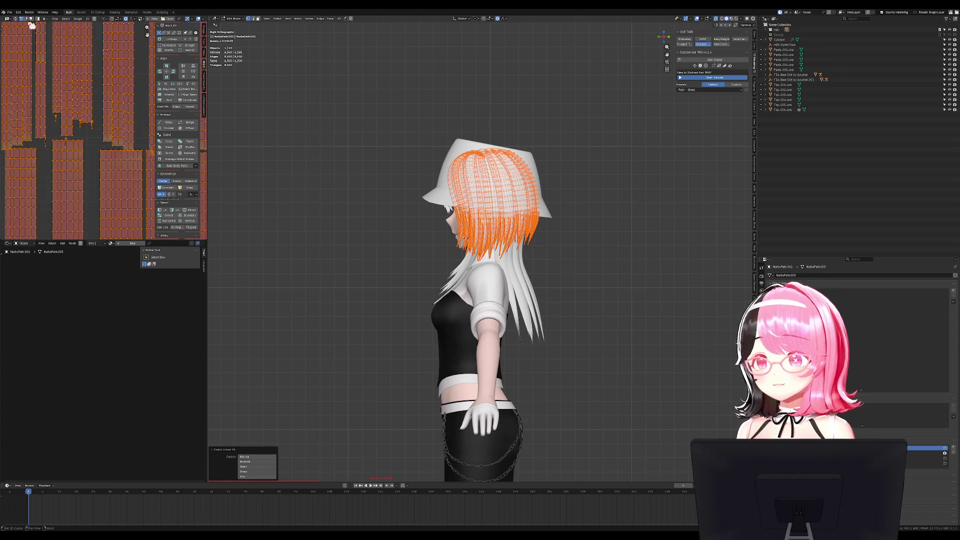
scroll(63, 98, "down", 3)
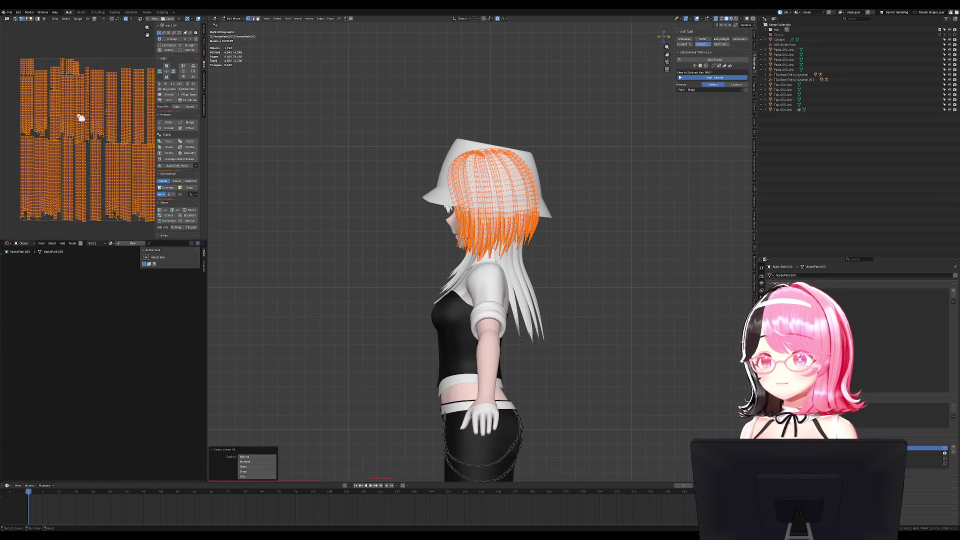
key("alt+a")
key("l")
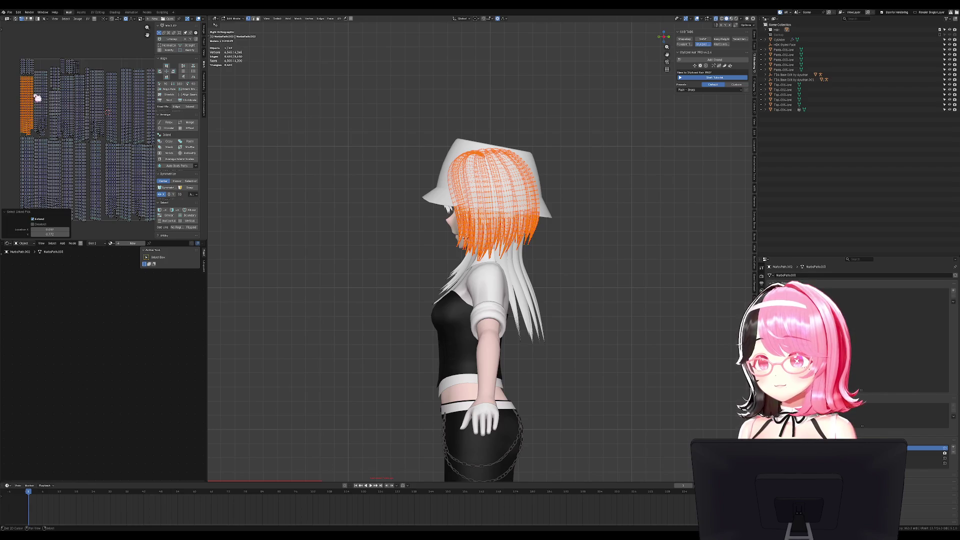
key("l")
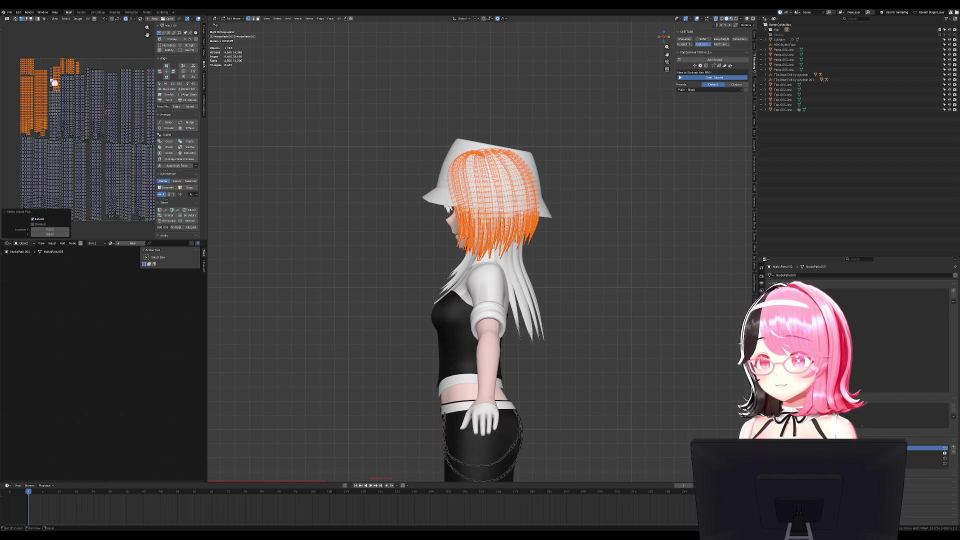
key("l")
key("l")
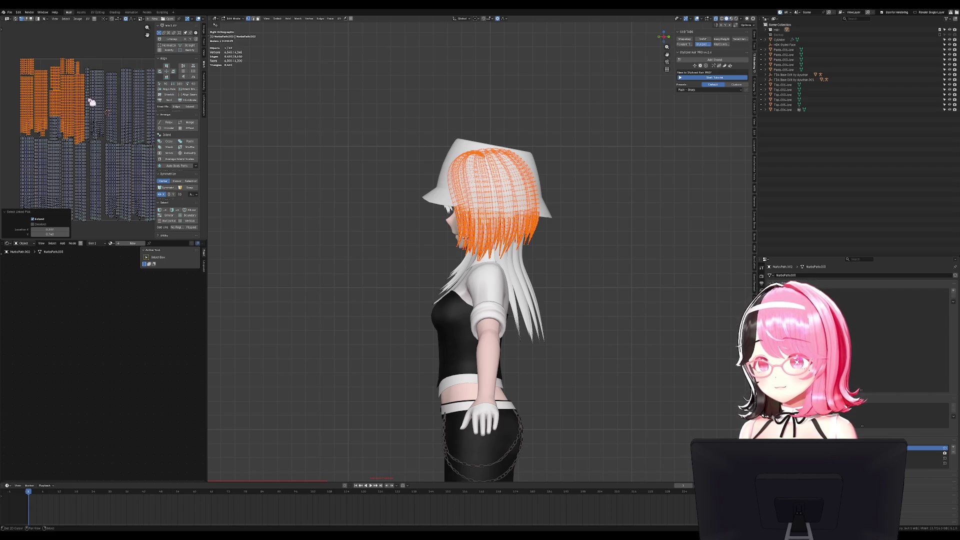
key("l")
left_click_drag(207, 109, 344, 110)
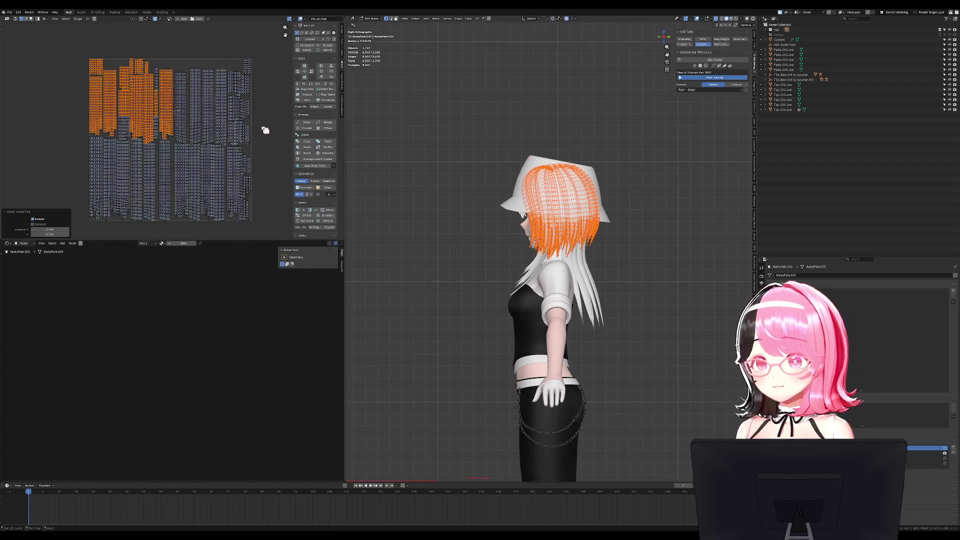
Add the linked front-hair islands, the right strip and small leftover islands to the UV selection
scroll(128, 175, "up", 3)
scroll(70, 176, "down", 1)
key("l")
key("l")
key("l")
key("l")
key("l")
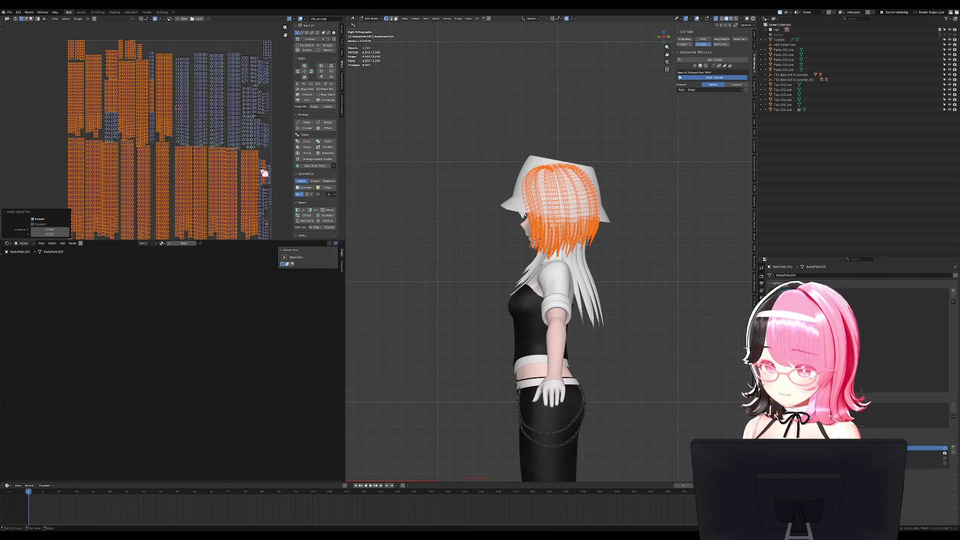
scroll(277, 200, "up", 3)
key("l")
key("l")
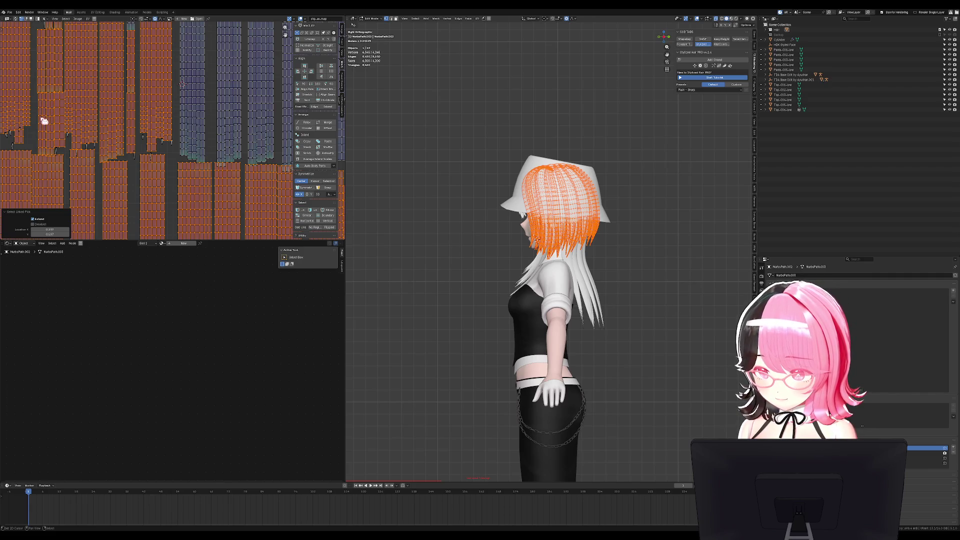
scroll(102, 125, "down", 2)
key("l")
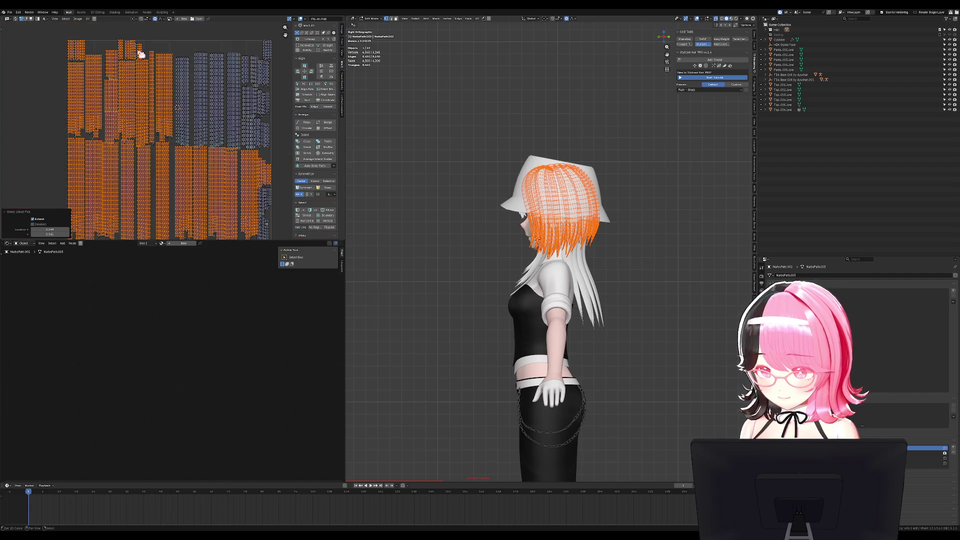
key("l")
key("l")
key("l")
key("l")
key("l")
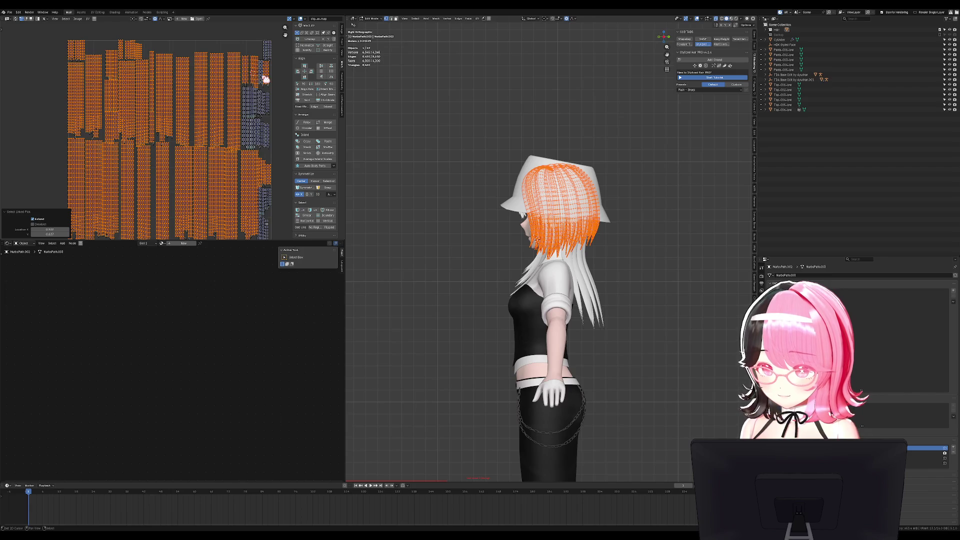
Select the last blue islands with L, then unwrap the selected front hair cards
scroll(257, 127, "up", 4)
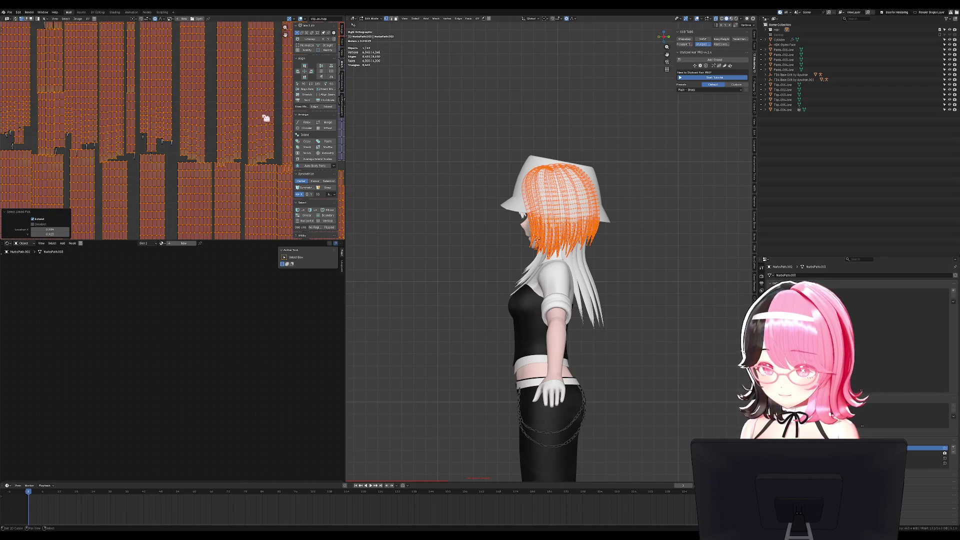
middle_click_drag(268, 117, 71, 128)
key("l")
key("l")
key("l")
key("l")
key("l")
key("l")
key("l")
key("l")
key("l")
key("l")
scroll(159, 156, "down", 1)
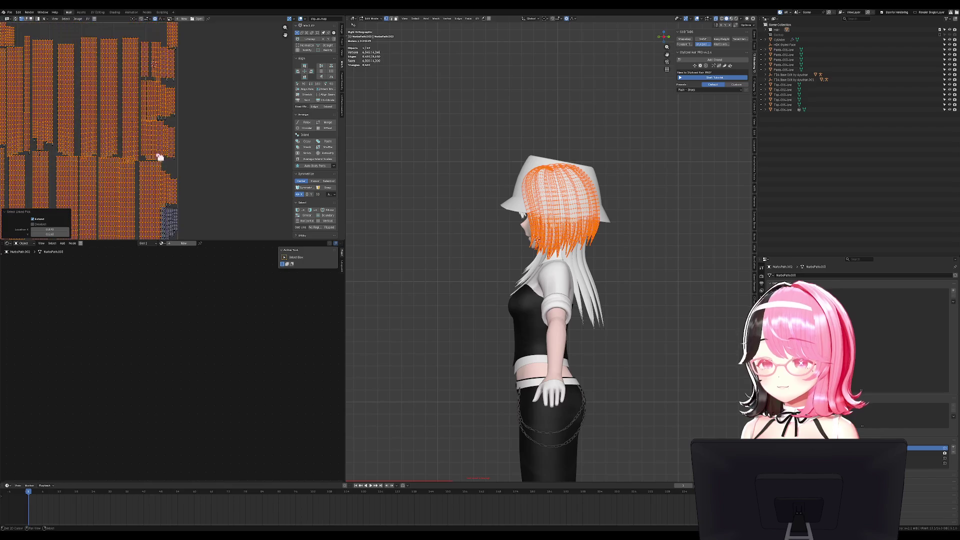
scroll(188, 133, "up", 3)
key("l")
key("l")
key("l")
key("l")
key("l")
scroll(178, 172, "down", 2)
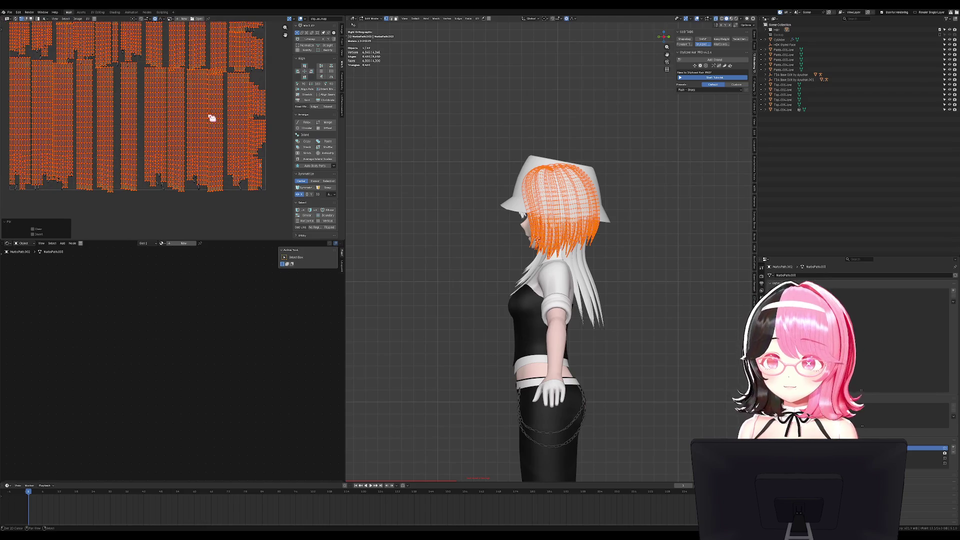
key("u")
left_click(212, 116)
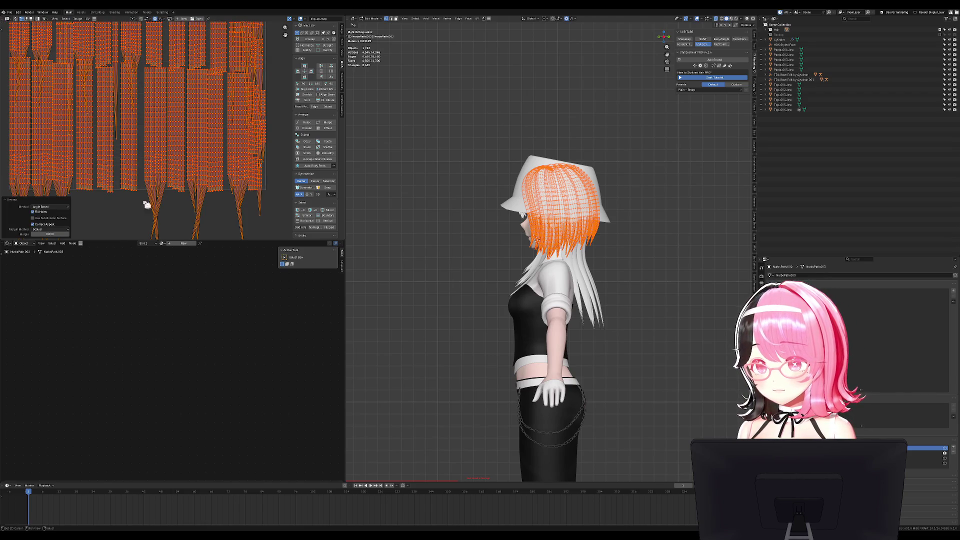
Toggle the subdivided-surface option and switch the unwrap method to Conformal
left_click(48, 218)
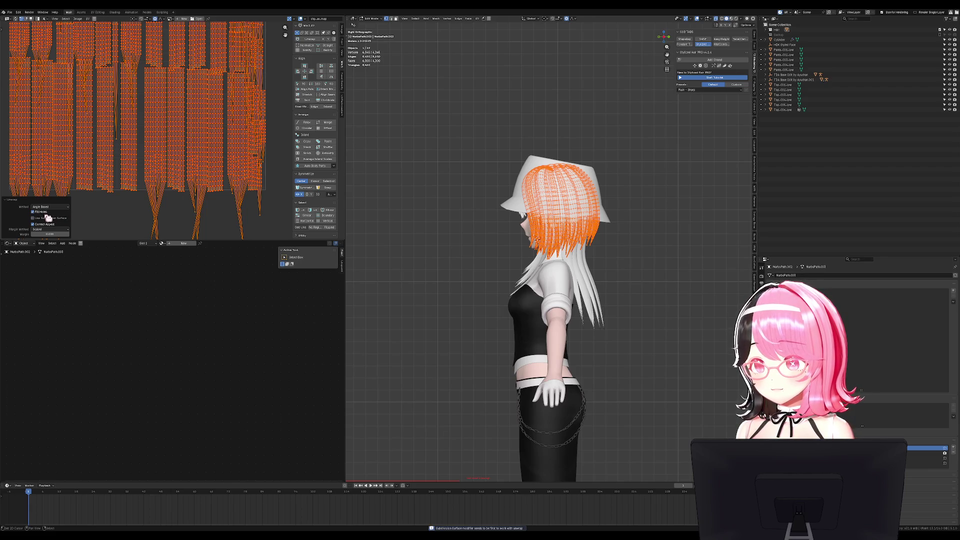
left_click(50, 206)
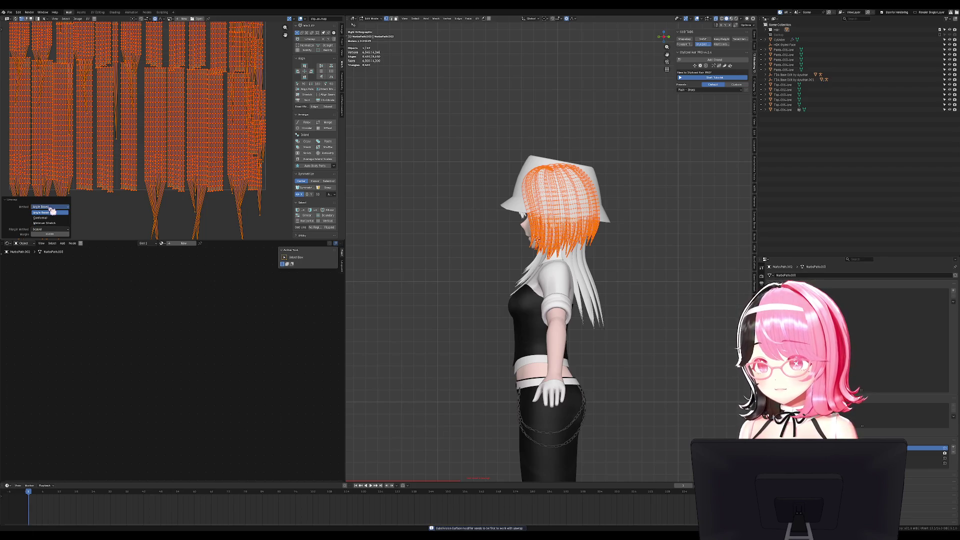
left_click(48, 212)
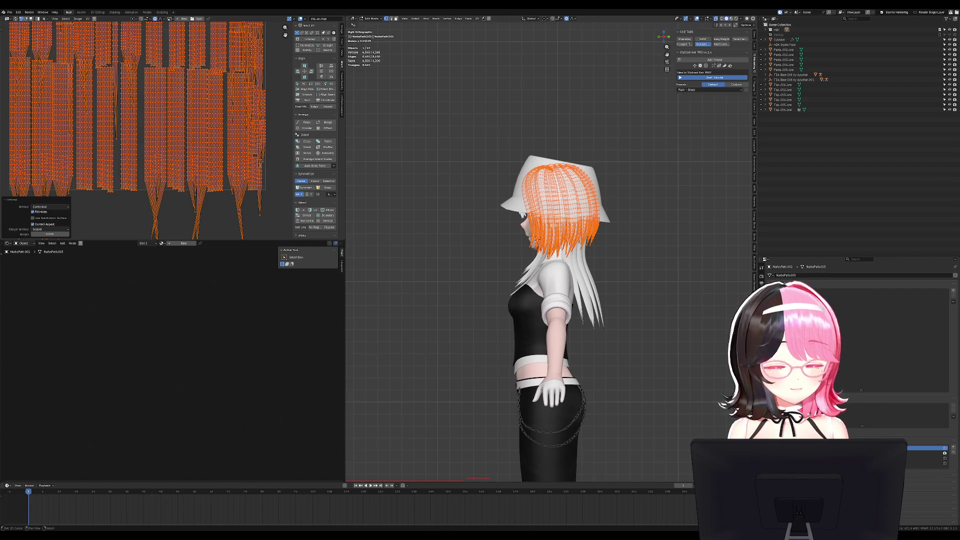
scroll(246, 151, "up", 2)
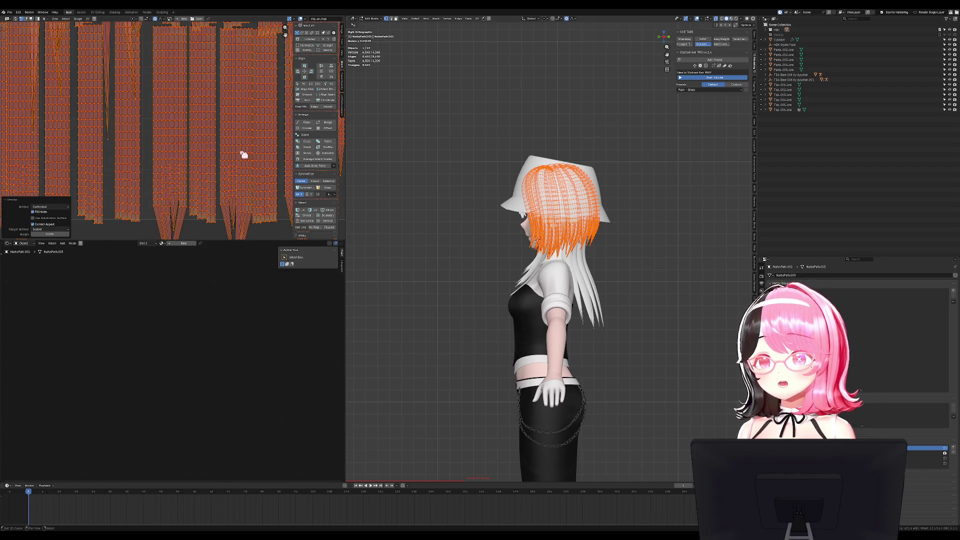
middle_click_drag(244, 155, 226, 137)
Unwrap the front hair cards again with Angle Based and choose a margin method
key("u")
left_click(232, 139)
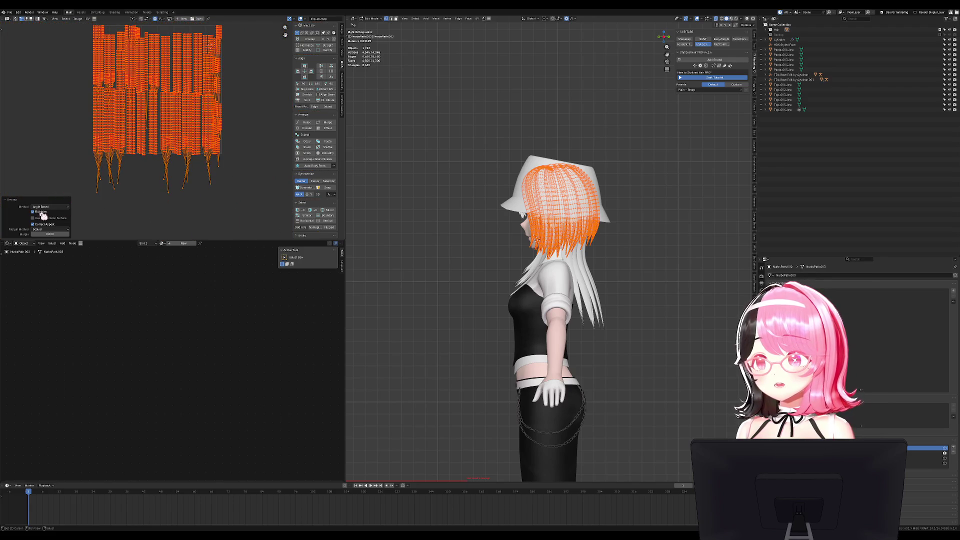
left_click(48, 229)
left_click(54, 232)
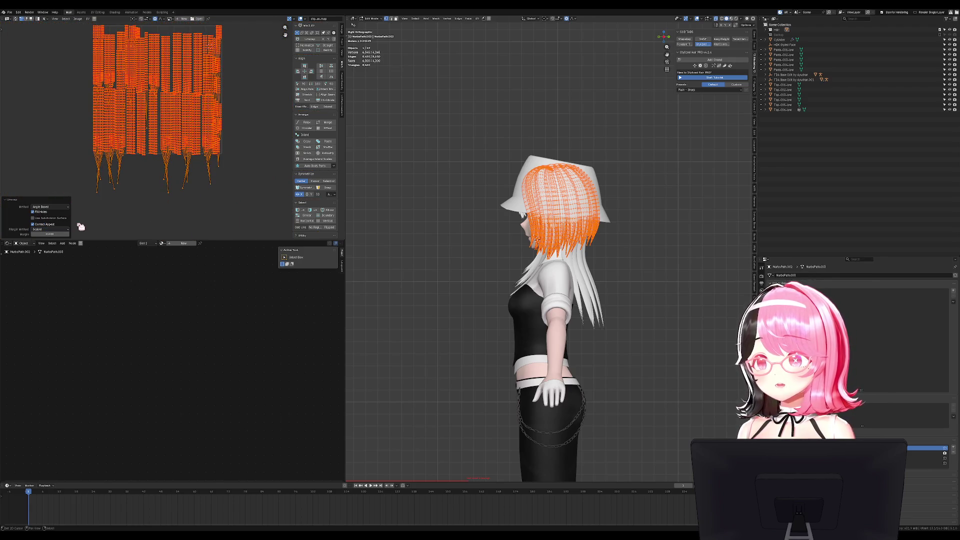
key("ctrl+p")
scroll(179, 189, "up", 3)
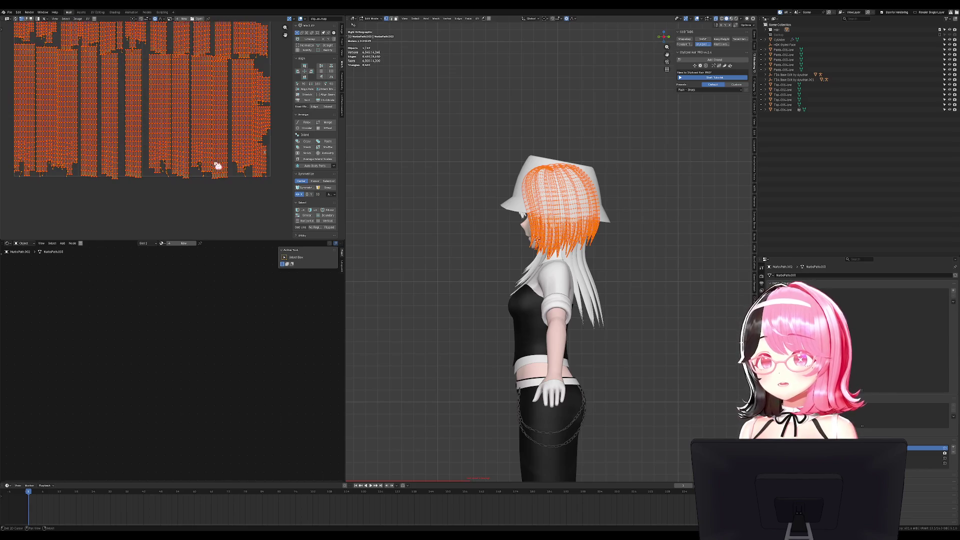
Select all front hair UVs, average their island scale, and unwrap them again
scroll(249, 96, "up", 8)
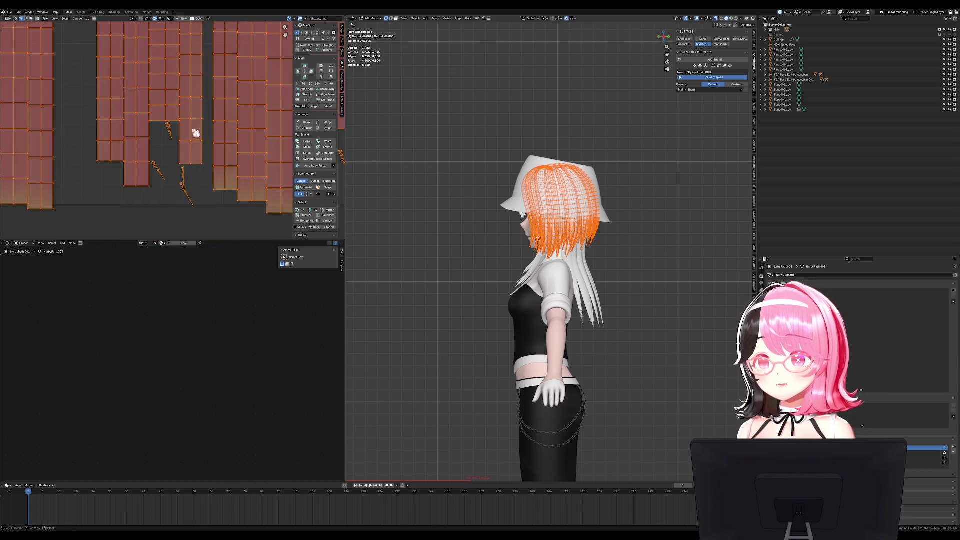
key("a")
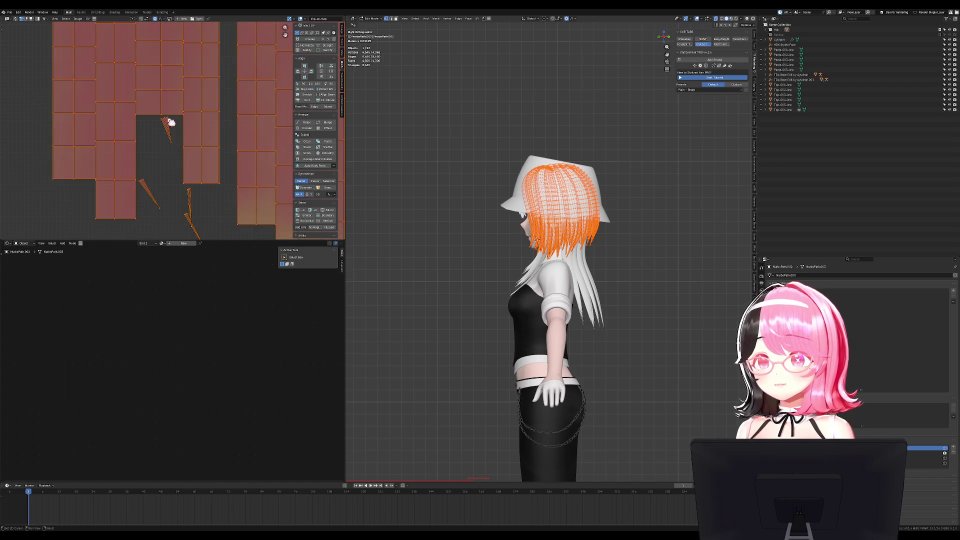
key("ctrl+a")
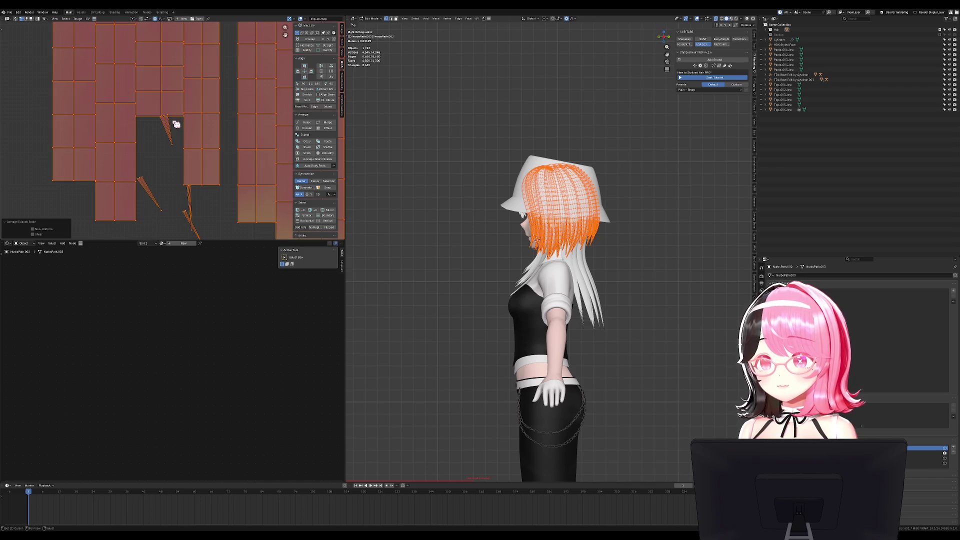
key("u")
left_click(177, 125)
Reposition the strand-tip UVs, pulling some tips down and raising another
key("g")
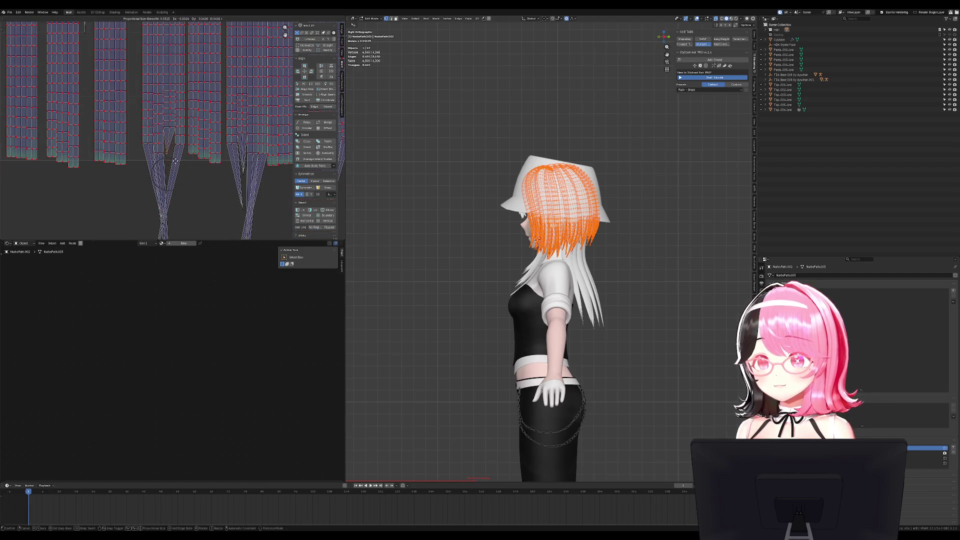
middle_click_drag(178, 180, 178, 171)
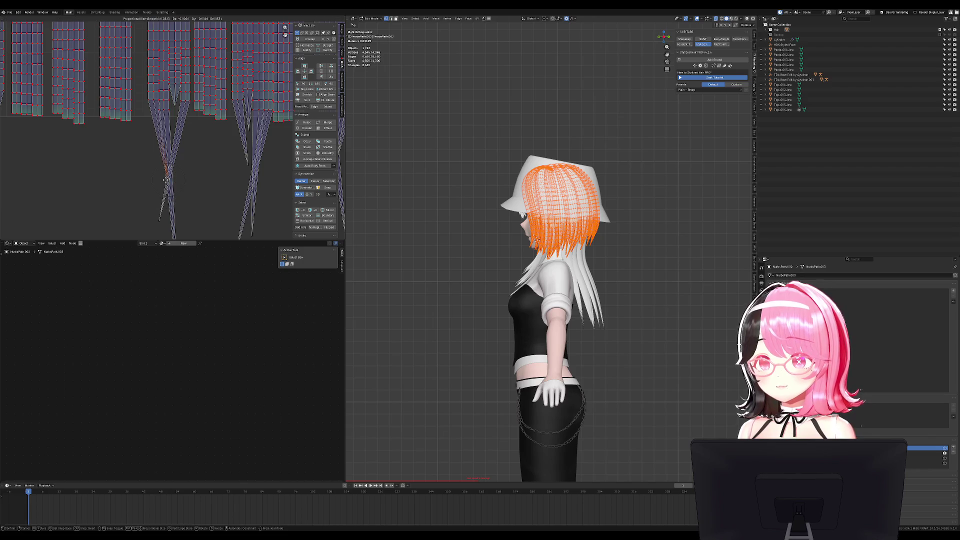
left_click(156, 124)
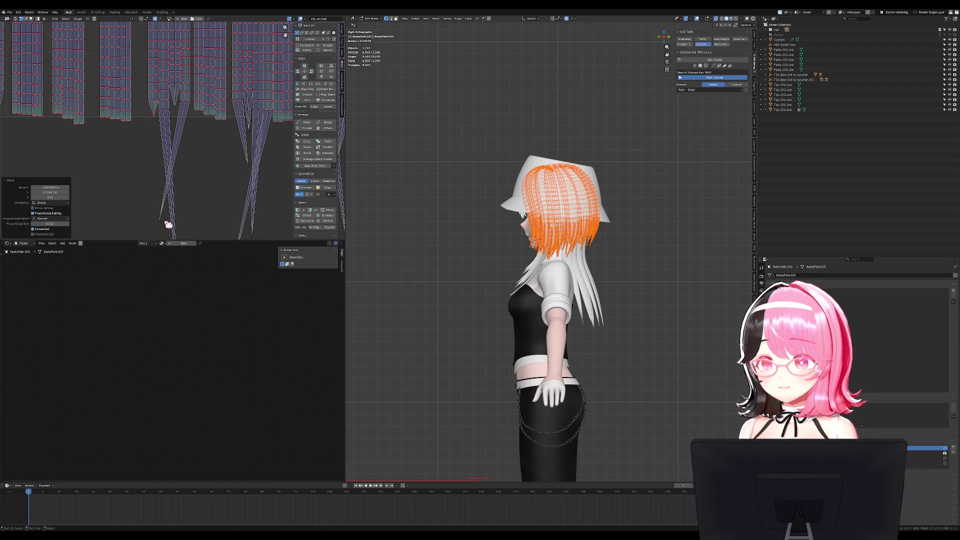
key("g")
left_click(187, 120)
middle_click_drag(178, 165, 187, 203)
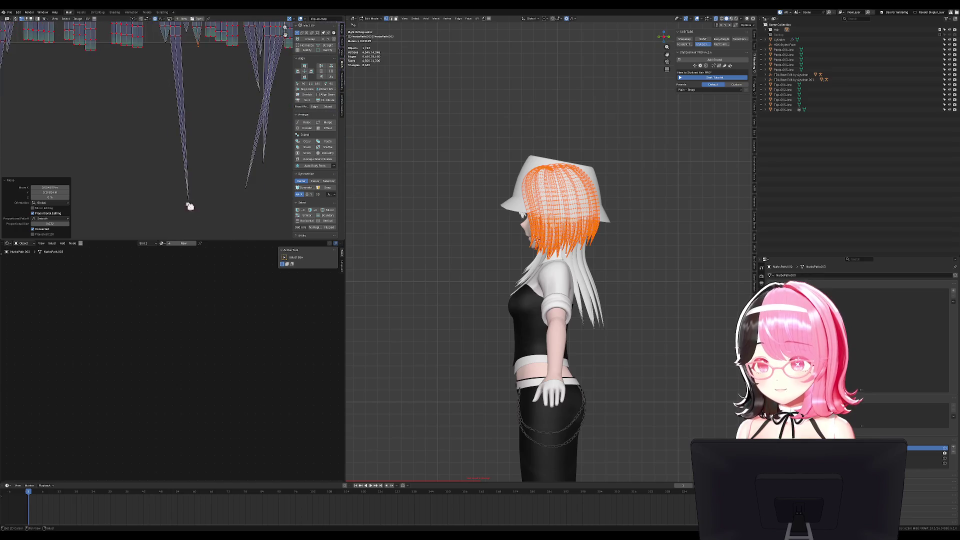
key("g")
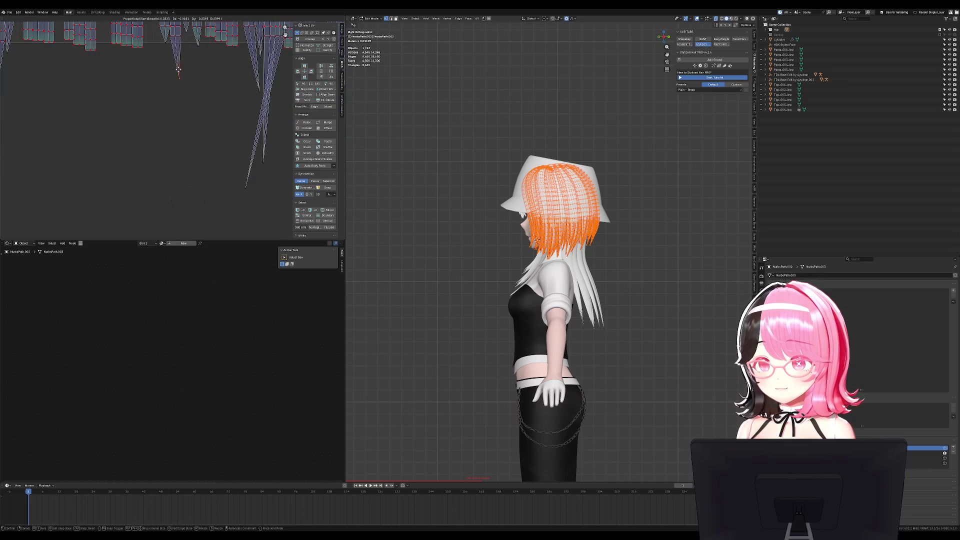
left_click(172, 107)
middle_click_drag(171, 107, 120, 170)
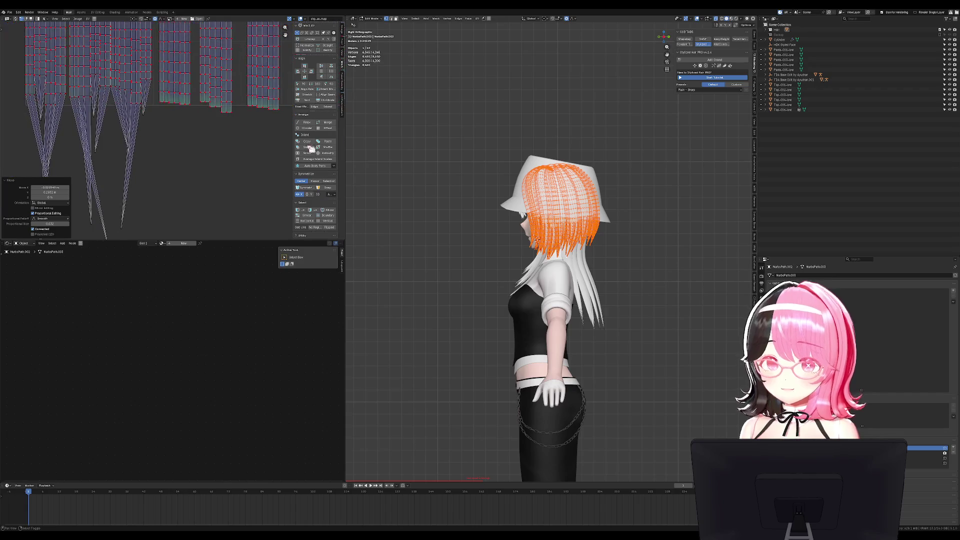
Leave the front hair and enter Edit Mode on the back hair strands NurbsPath.006
key("Tab")
left_click(605, 261)
key("Tab")
scroll(608, 280, "up", 8)
scroll(608, 279, "down", 5, "shift")
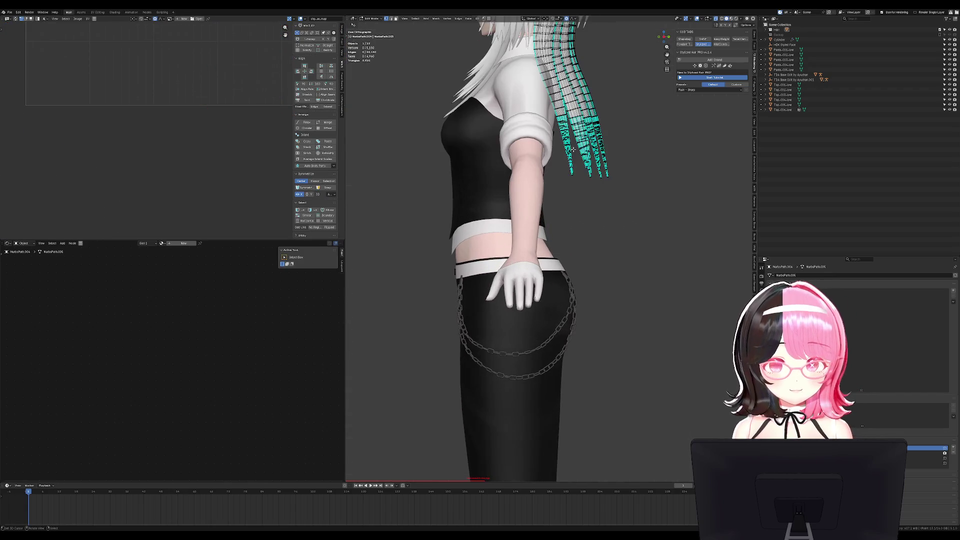
In the back orthographic view, select the group of linked back hair strands with L
middle_click_drag(621, 263, 604, 301)
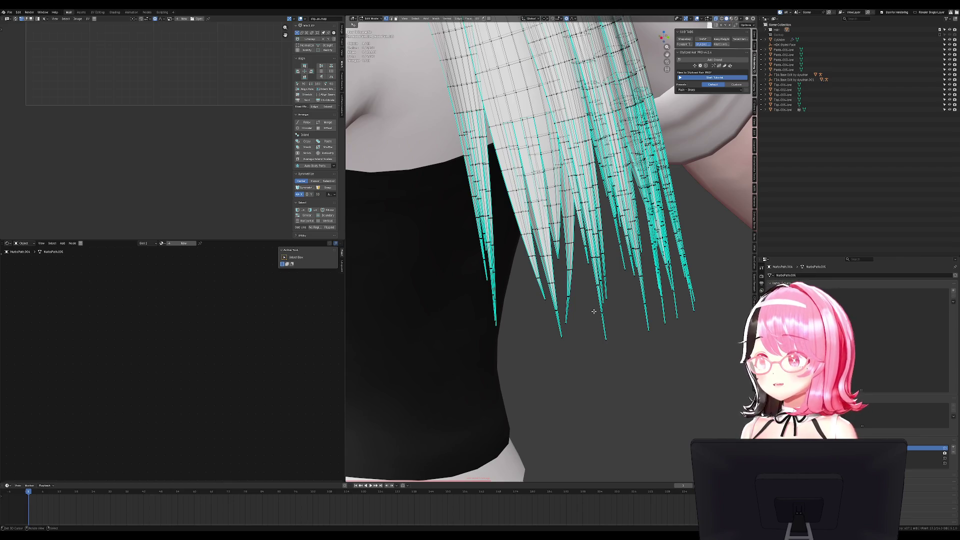
key("KP_Decimal")
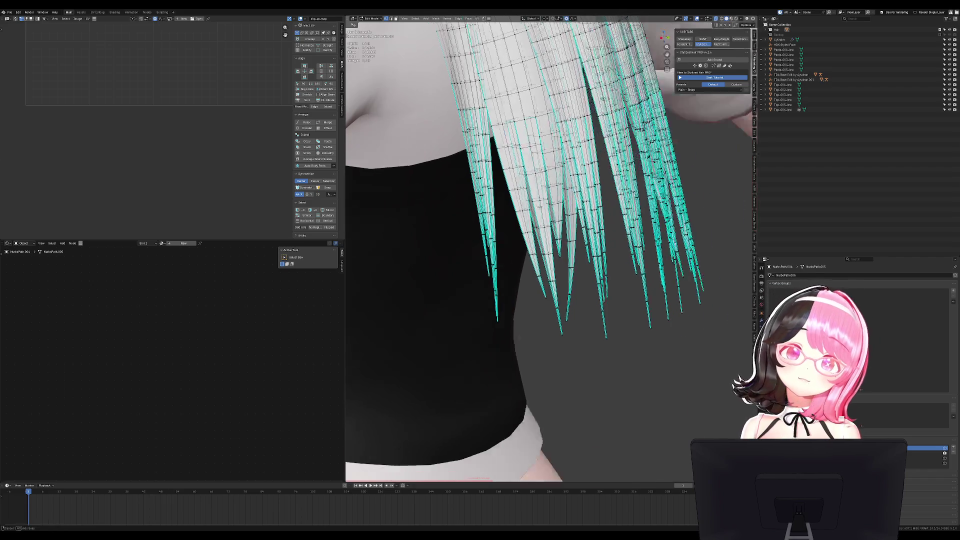
key("ctrl+KP_1")
key("l")
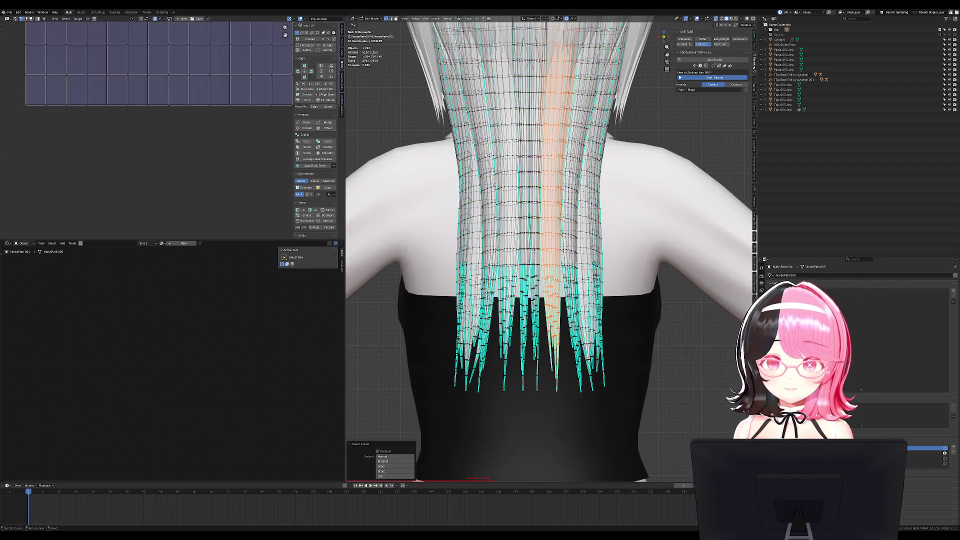
key("l")
scroll(550, 225, "down", 4)
key("l")
Delete the selected back hair strand vertices and return to object mode
key("x")
left_click(691, 193)
middle_click_drag(650, 211, 545, 215)
key("Tab")
left_click(565, 216)
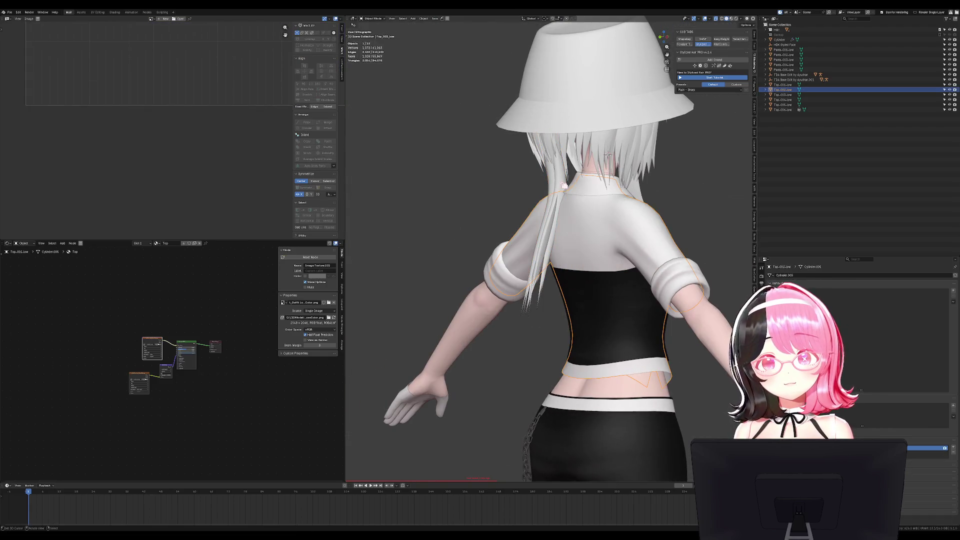
Select the NurbsPath.004 hair curve, show its modifiers, and orbit to face the character
left_click(563, 183)
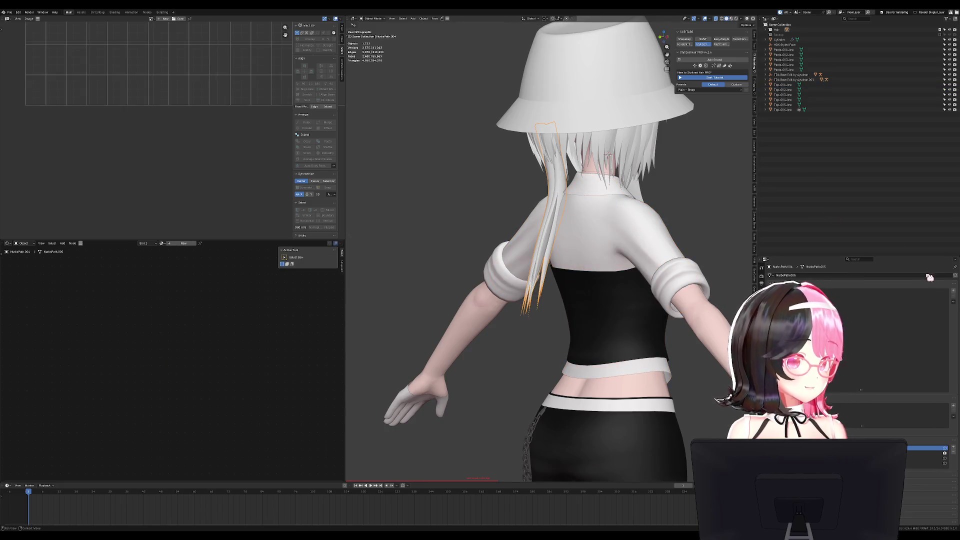
left_click(762, 310)
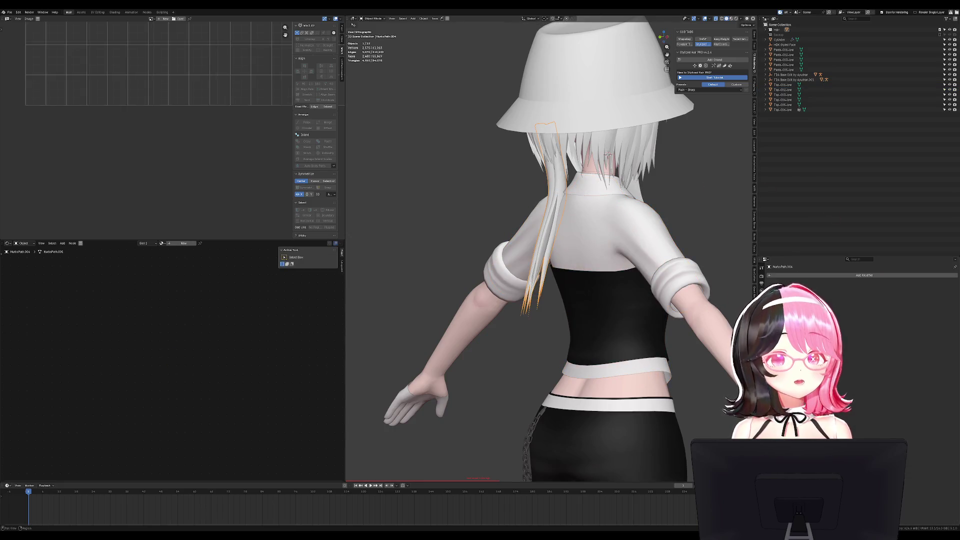
left_click(810, 276)
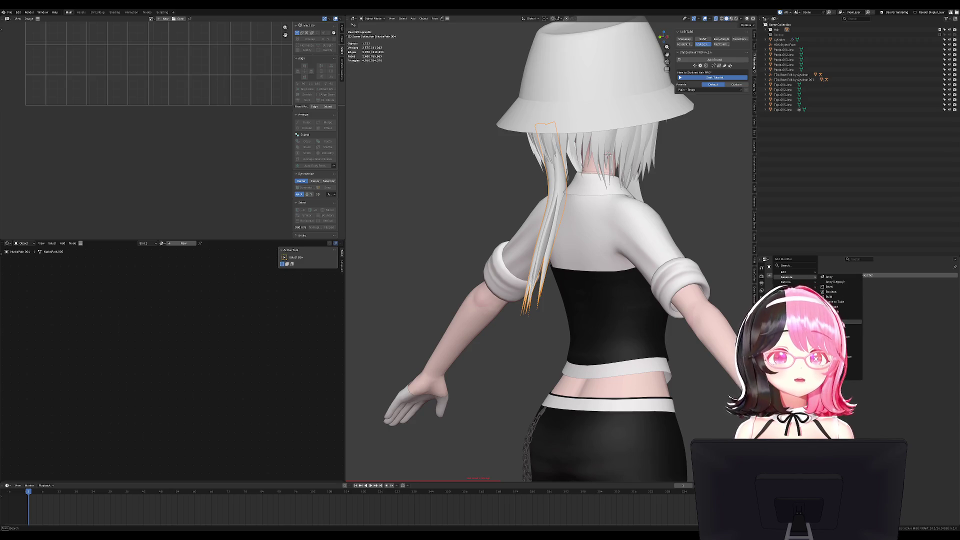
key("ctrl+KP_1")
left_click(590, 76)
key("KP_3")
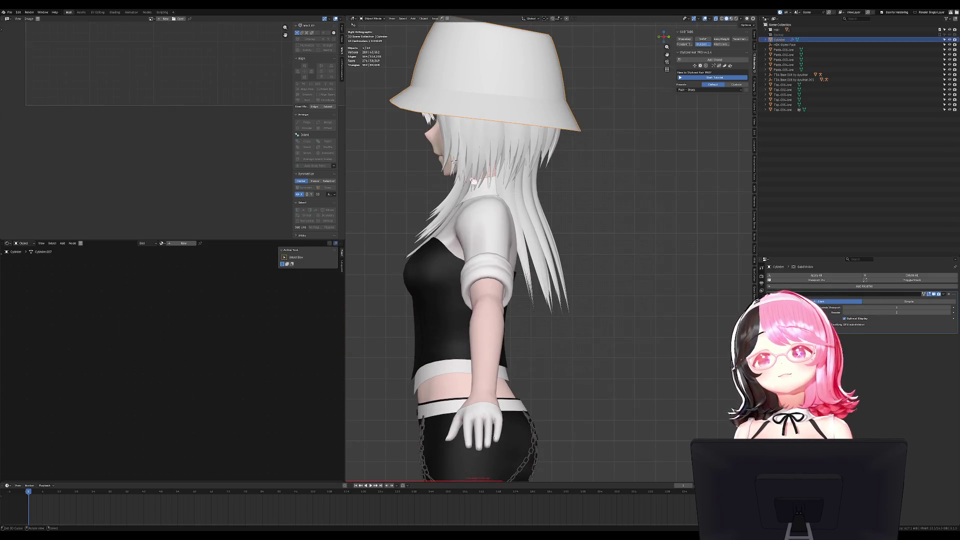
key("ctrl+z")
middle_click_drag(550, 200, 503, 105)
Delete the left hair strand in Edit Mode, then add a Mirror modifier in Object Mode
key("Tab")
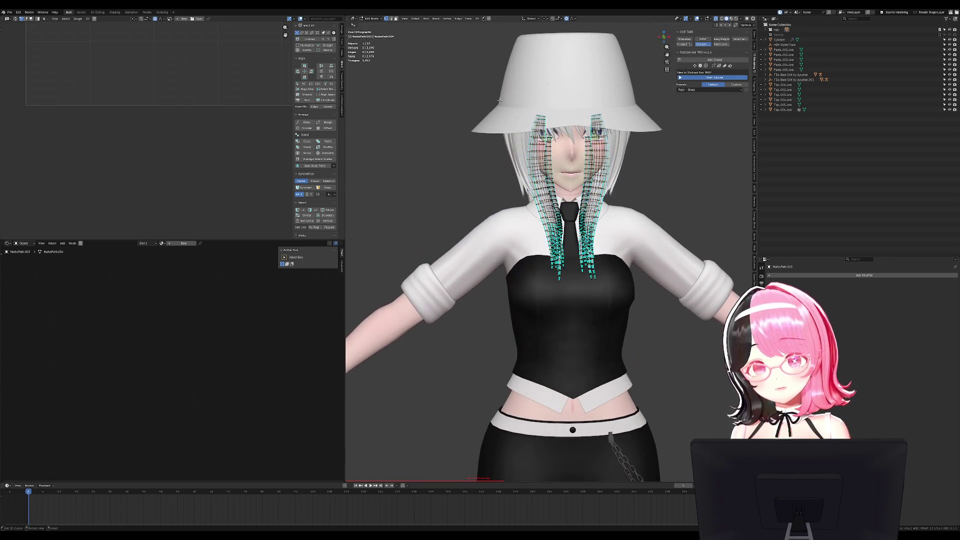
left_click_drag(471, 65, 573, 313)
key("x")
left_click(580, 214)
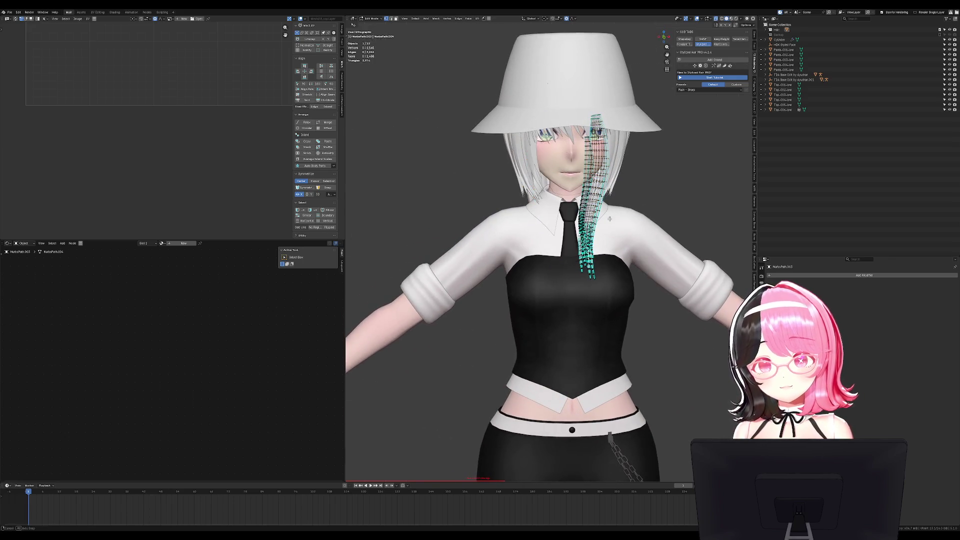
middle_click_drag(610, 219, 482, 226)
key("Tab")
key("ctrl+z")
key("ctrl+z")
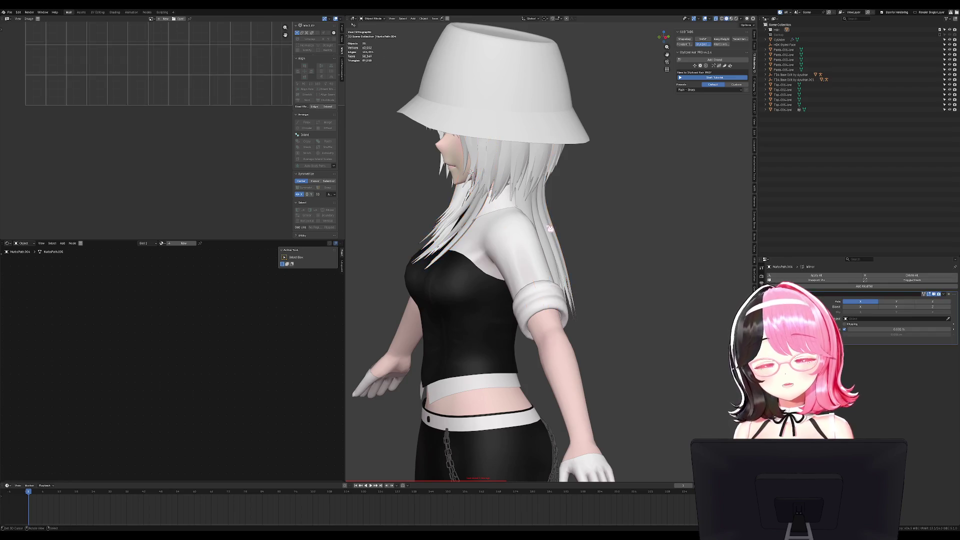
Uncheck Merge on the Mirror modifier and inspect the hair near the shoulder
key("KP_1")
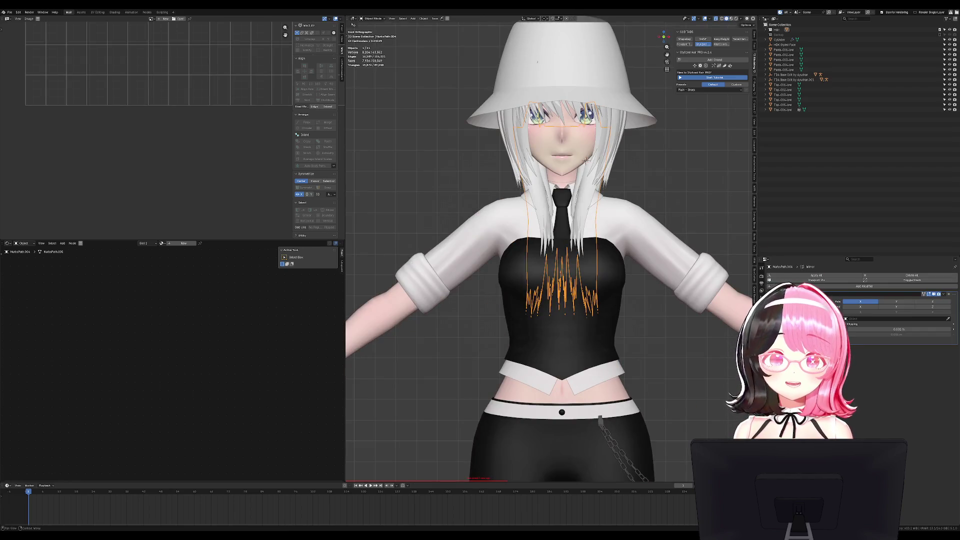
left_click(849, 330)
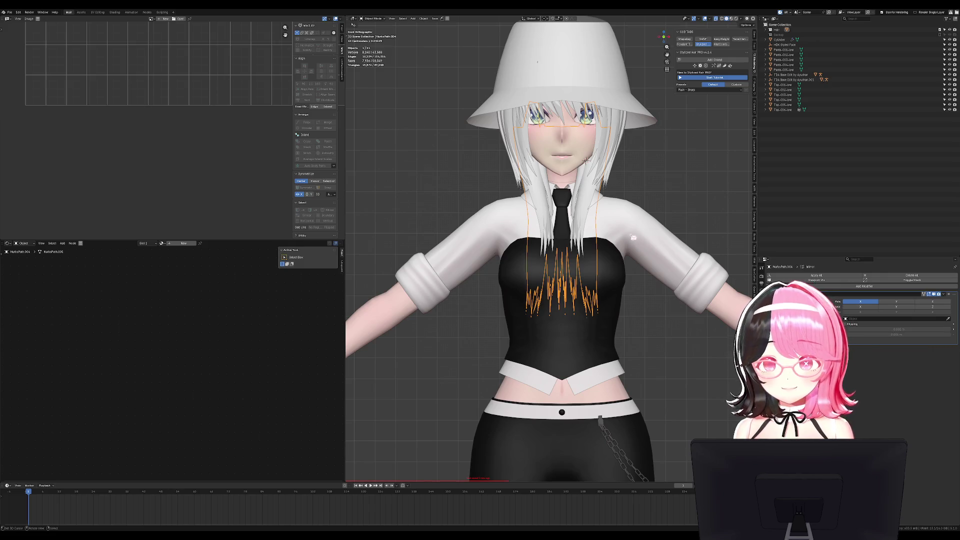
scroll(647, 215, "up", 5)
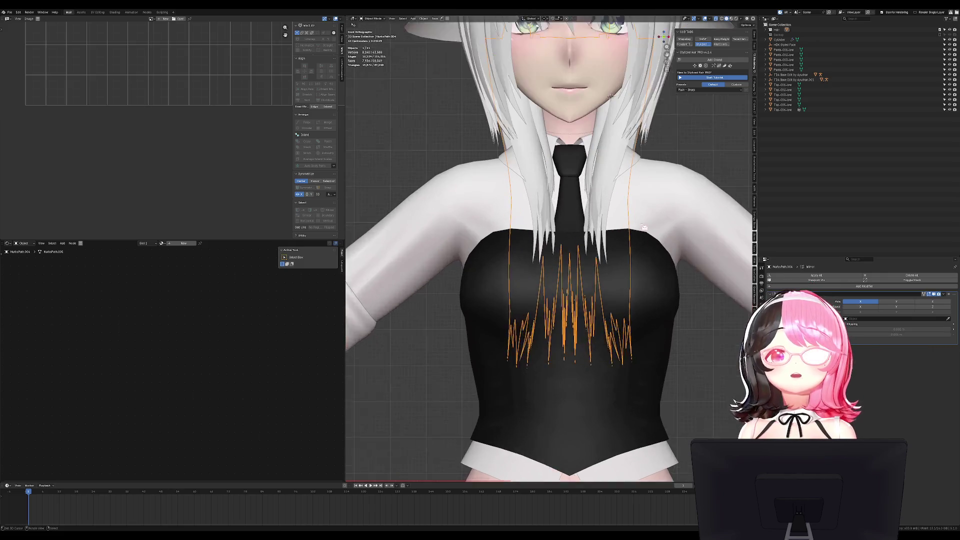
middle_click_drag(646, 215, 586, 216)
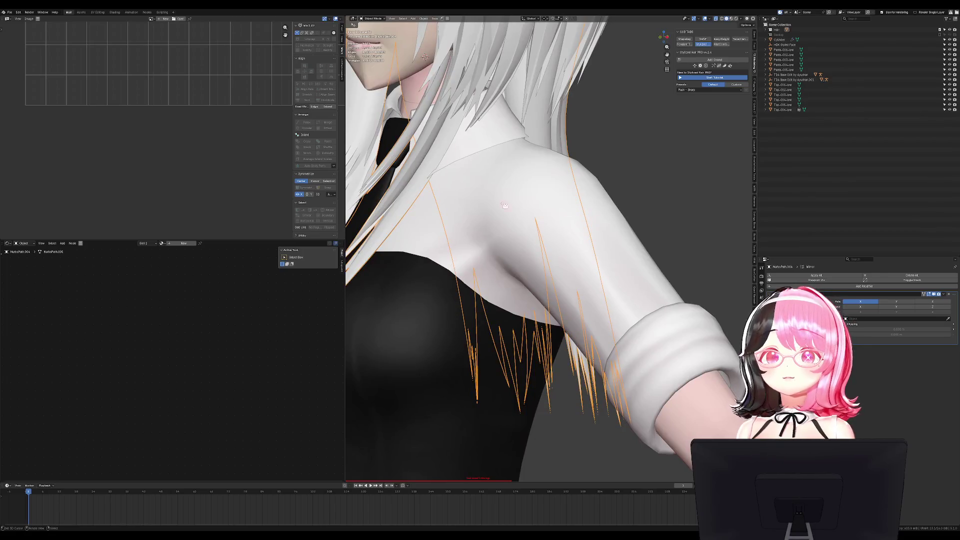
middle_click_drag(503, 198, 554, 193)
scroll(560, 192, "down", 2)
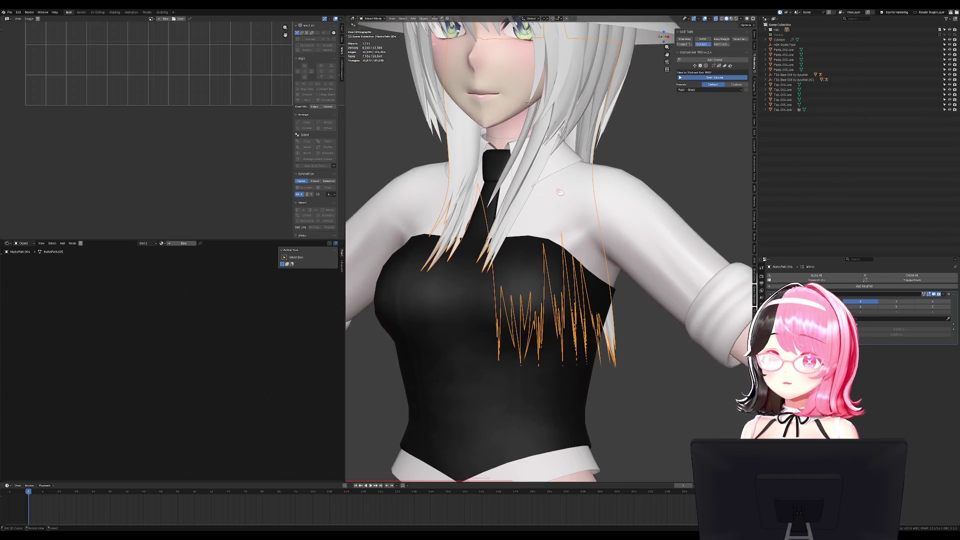
Select NurbsPath.002 and open the side hair in Edit Mode with its UVs
left_click(590, 89)
middle_click_drag(591, 89, 655, 146)
scroll(650, 151, "down", 2)
key("Escape")
key("Tab")
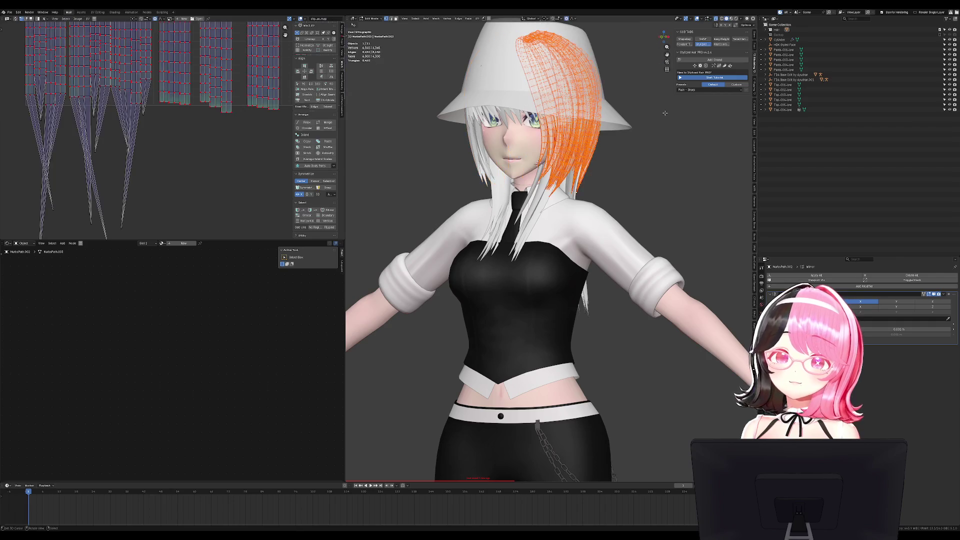
Switch to editing the bangs NurbsPath.001 and make their UV map active
key("Tab")
left_click(561, 120)
key("Tab")
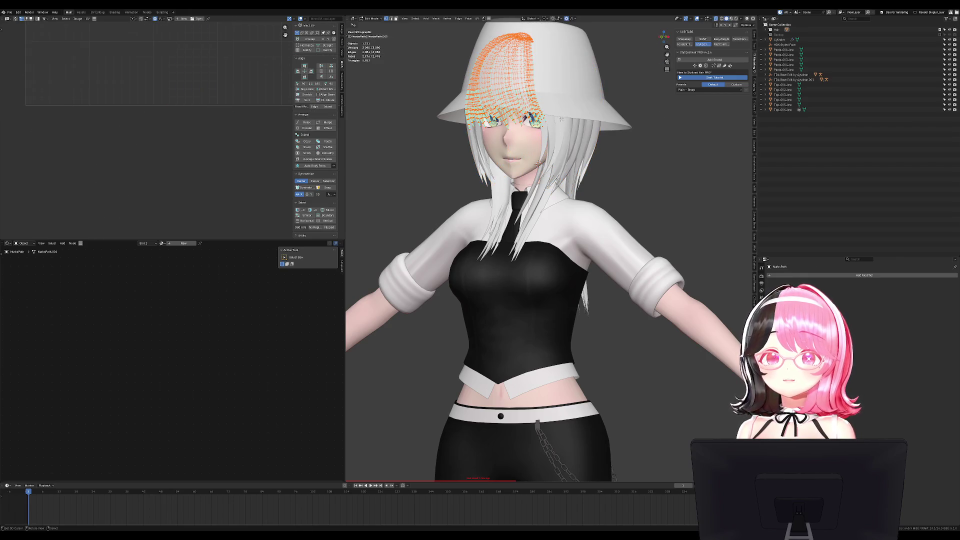
left_click(762, 320)
left_click(925, 448)
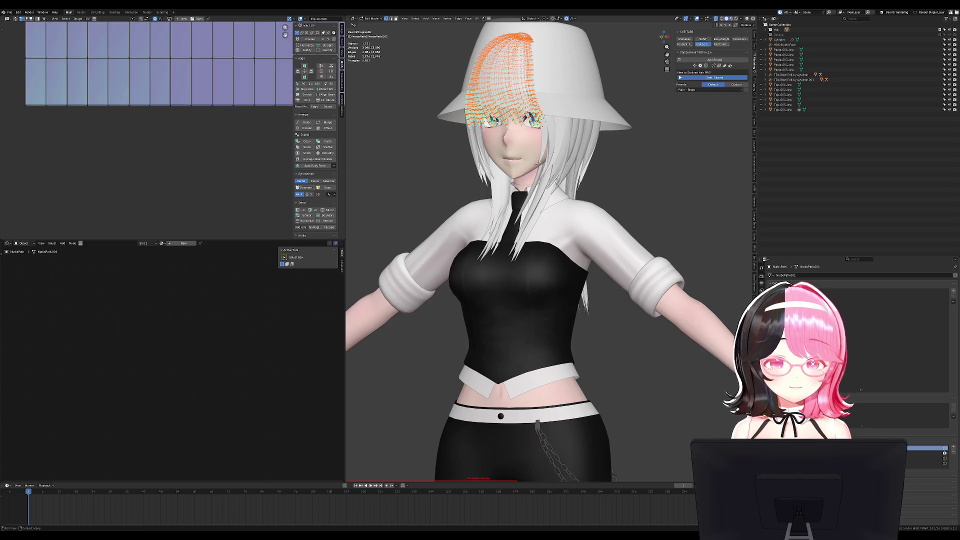
scroll(469, 448, "down", 3)
scroll(215, 132, "down", 3)
scroll(200, 134, "up", 3)
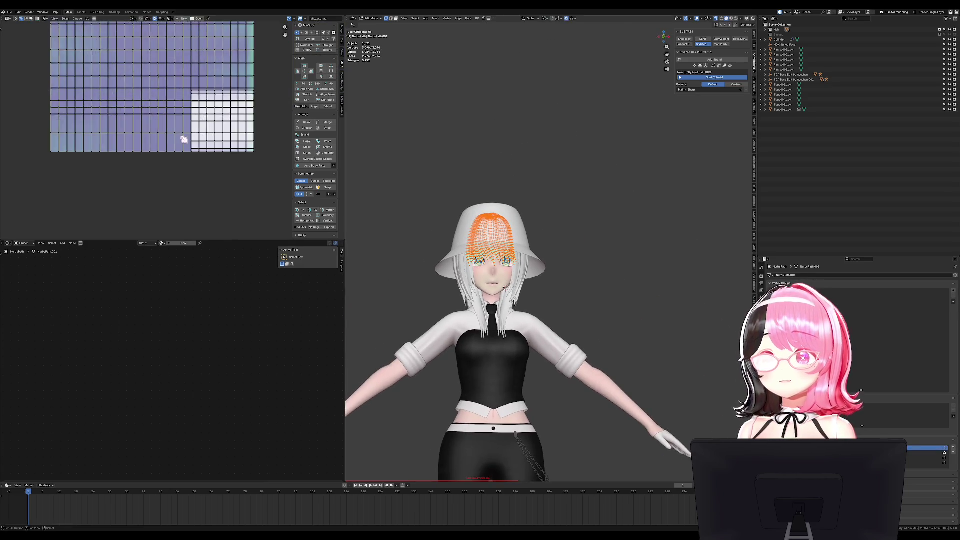
scroll(235, 130, "down", 3)
Select all bangs UVs, average island scale with Non-Uniform, and rotate them -90° upright
key("a")
key("ctrl+a")
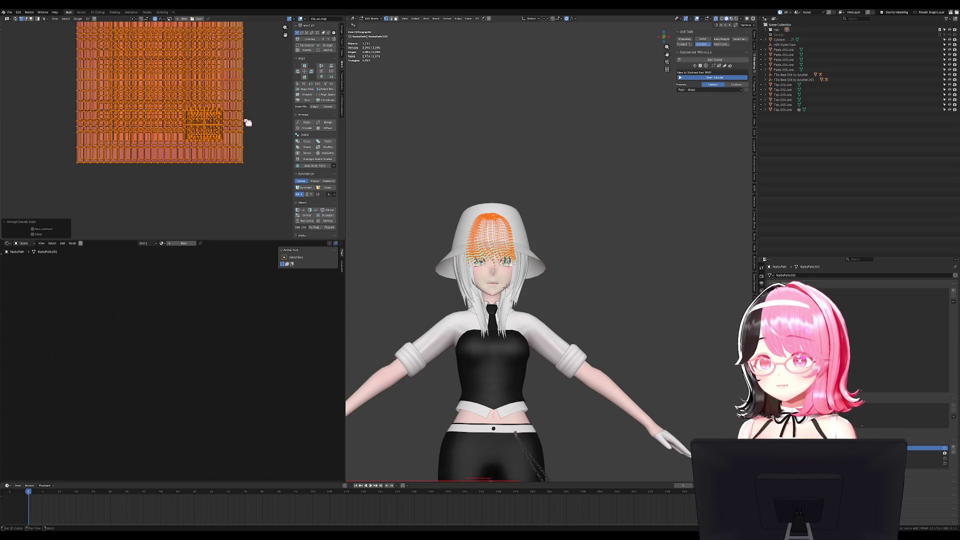
left_click(43, 235)
left_click(43, 234)
left_click(44, 230)
key("r")
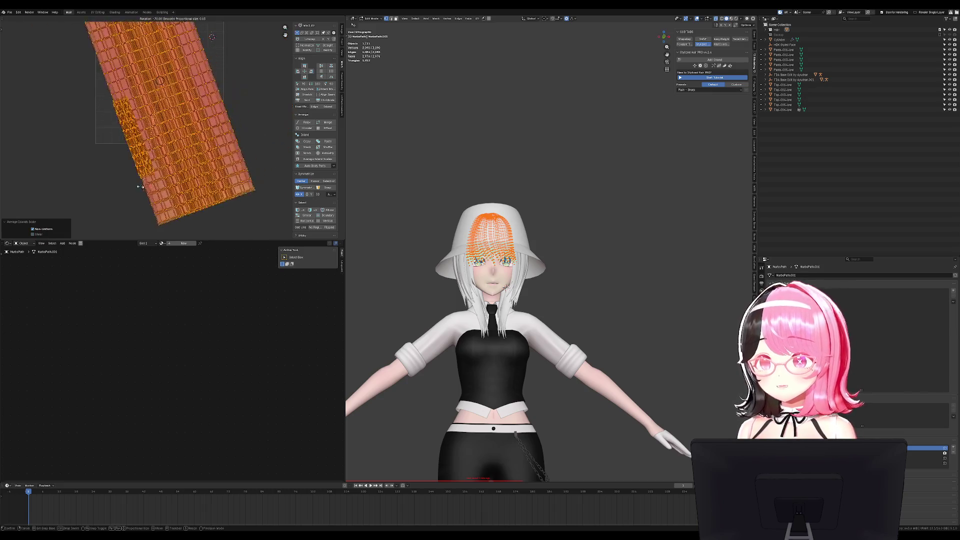
left_click(114, 179)
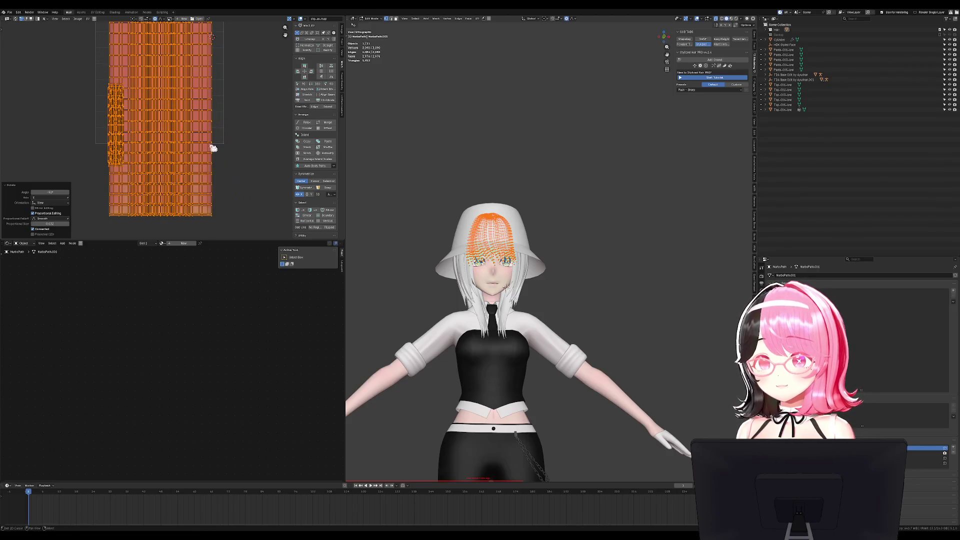
Pack the bangs islands in UVPackmaster with rotation disabled, then deselect all UVs
left_click(342, 102)
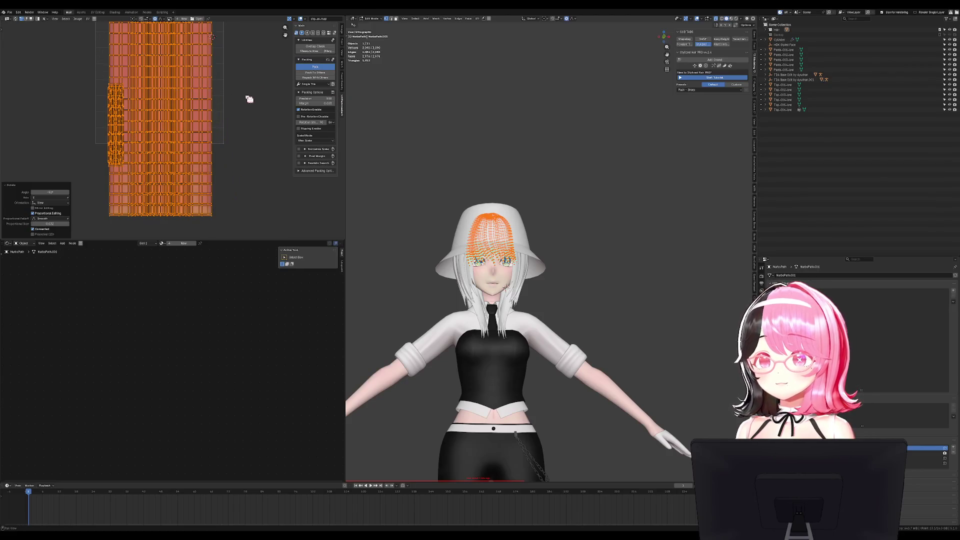
left_click(307, 110)
key("ctrl+z")
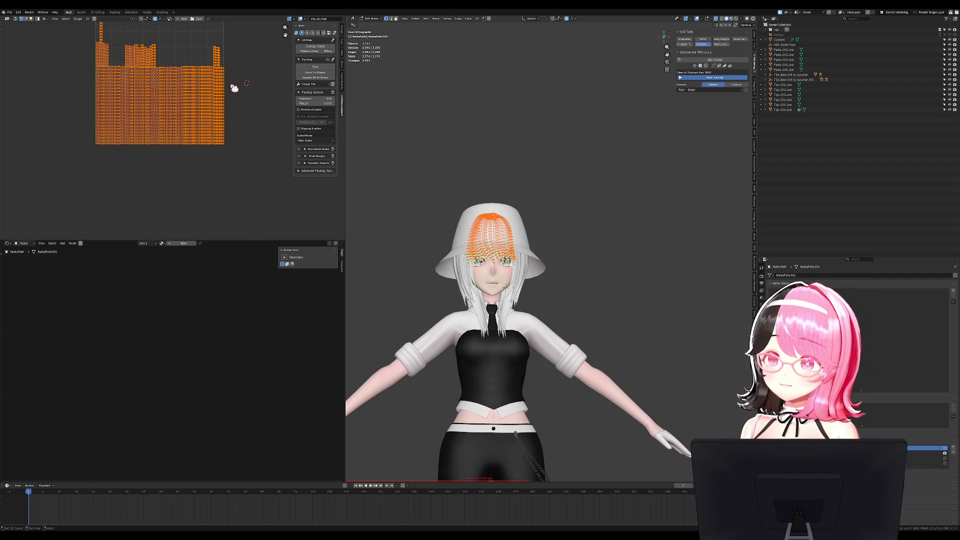
scroll(207, 105, "up", 2)
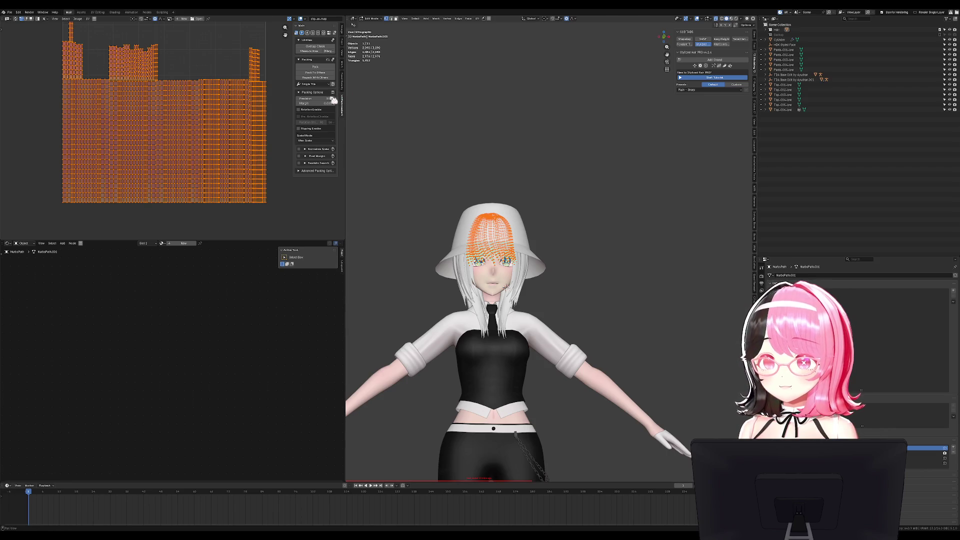
left_click(344, 65)
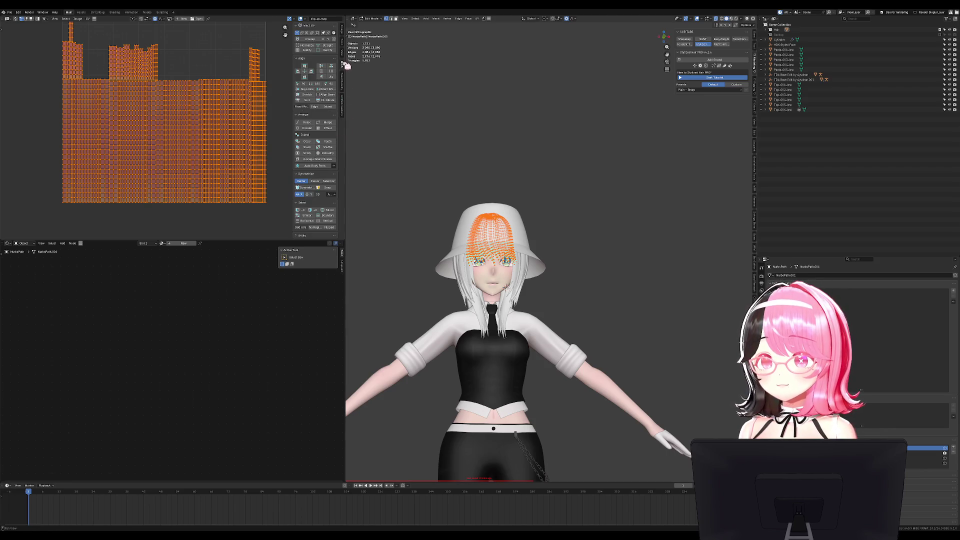
key("alt+a")
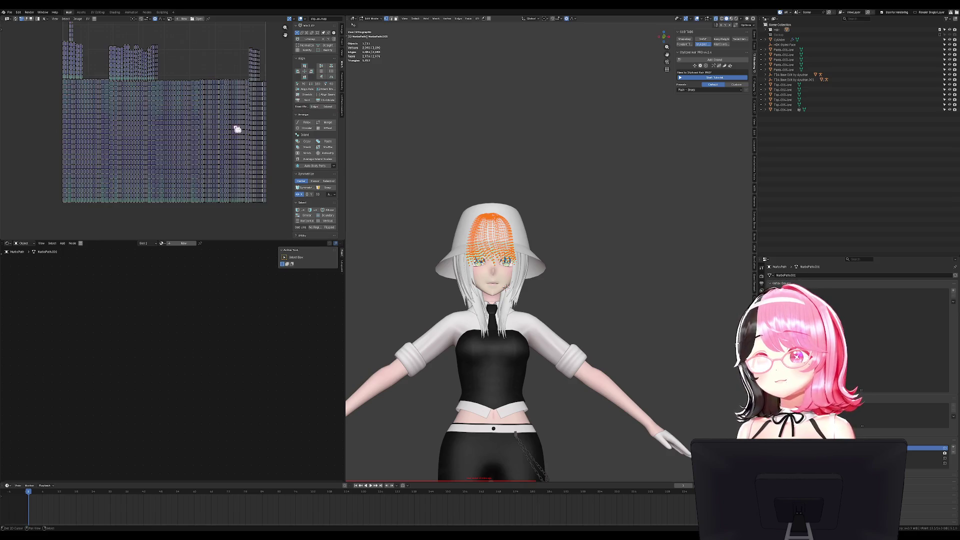
scroll(191, 145, "up", 1)
middle_click_drag(500, 289, 470, 244)
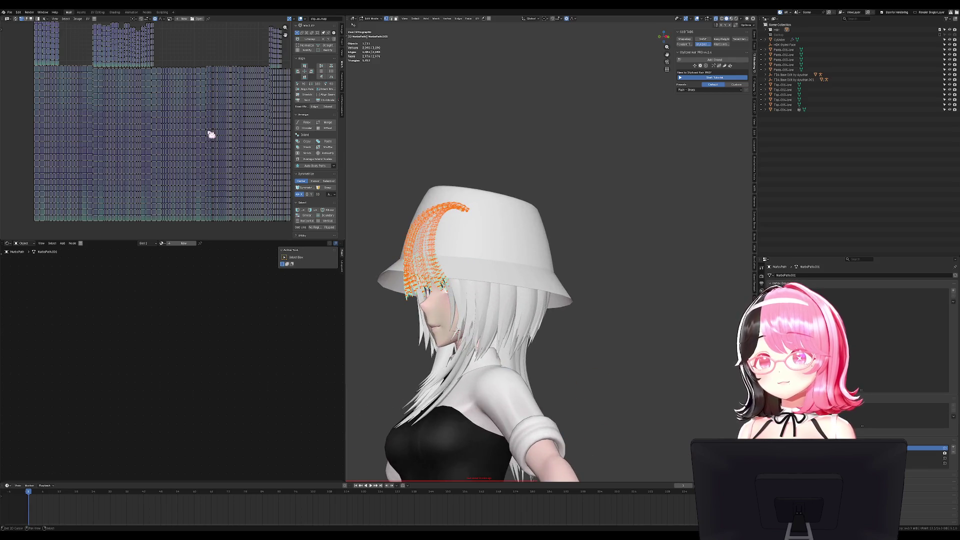
Leave the bangs and open NurbsPath.003 in Edit Mode with its UVs
scroll(211, 134, "up", 1)
key("Tab")
mouse_move(497, 247)
middle_mouse_down()
mouse_move(527, 206)
mouse_move(510, 214)
middle_mouse_up()
left_click(527, 205)
key("Tab")
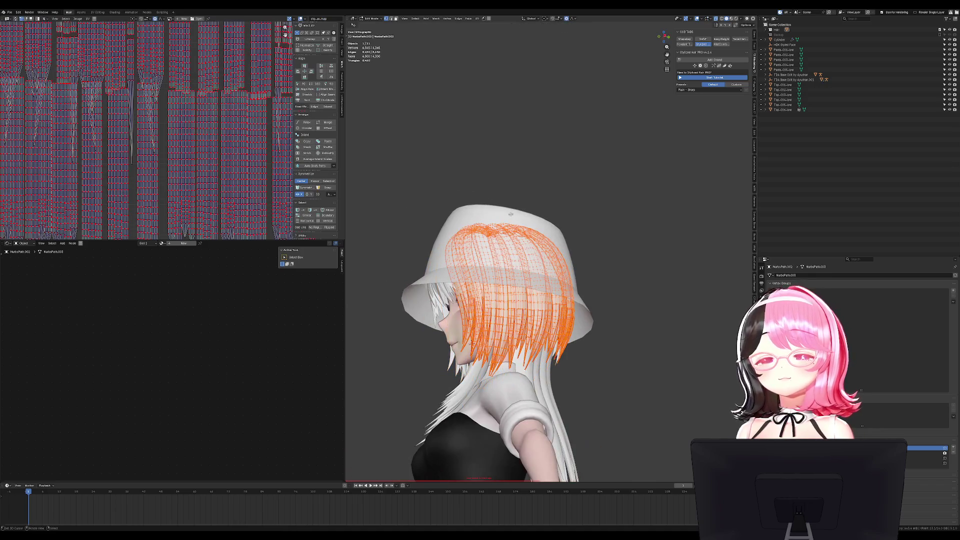
scroll(249, 184, "down", 1)
scroll(215, 220, "down", 1)
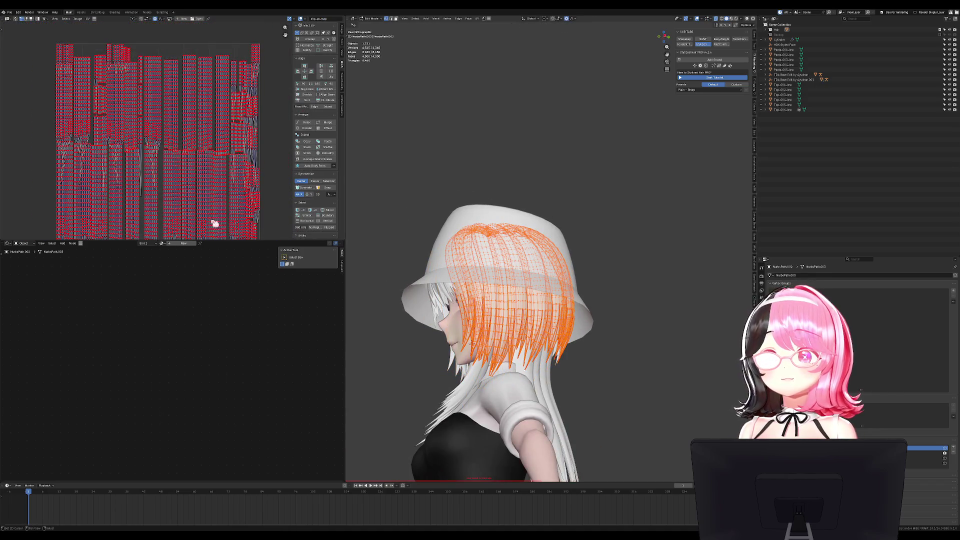
Select all islands, average their scale and pack them, undoing a trial rearrangement
key("a")
left_click(329, 35)
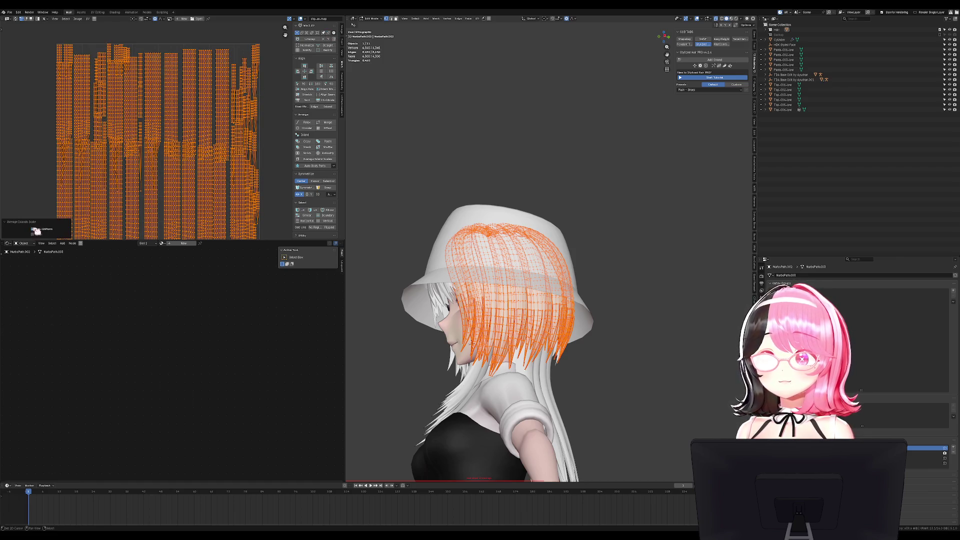
left_click(343, 98)
left_click(321, 68)
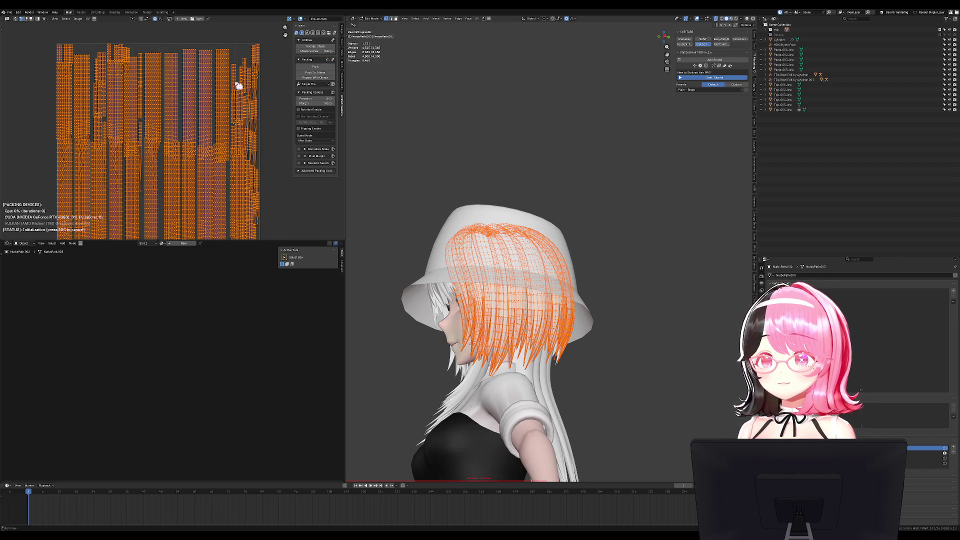
scroll(236, 177, "up", 4)
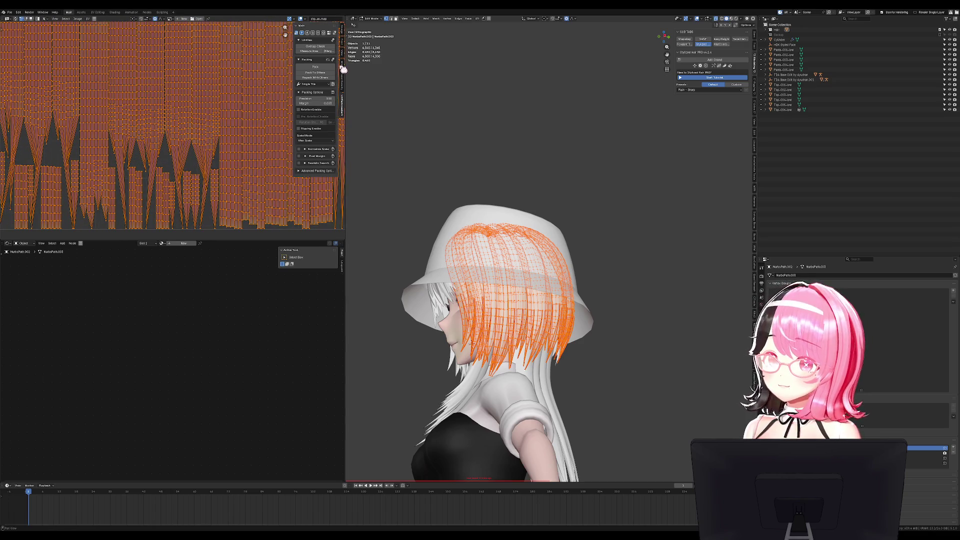
left_click(343, 70)
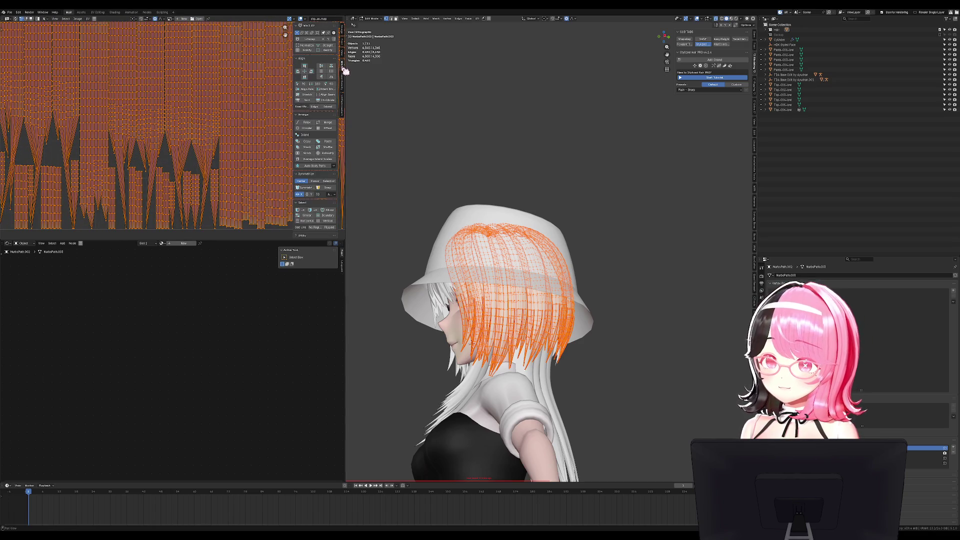
left_click(328, 45)
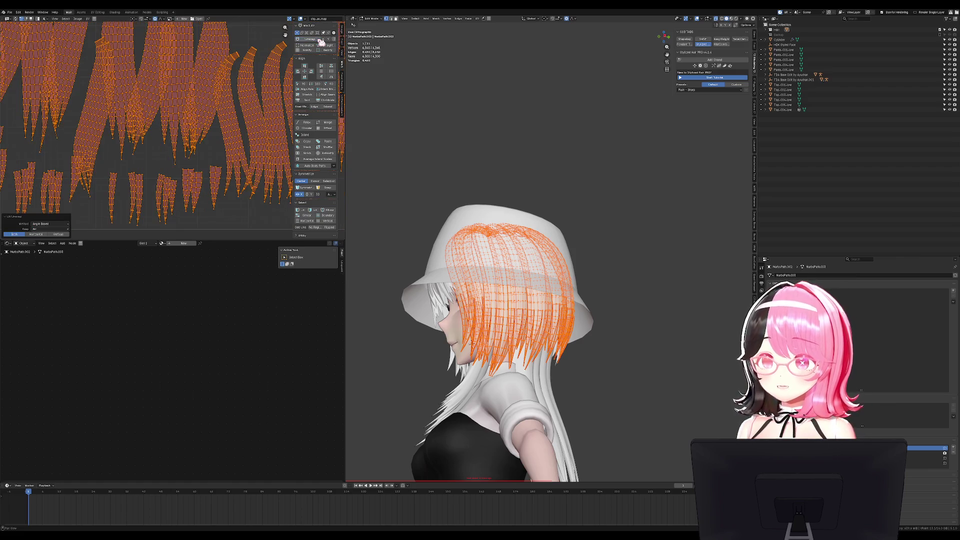
key("ctrl+z")
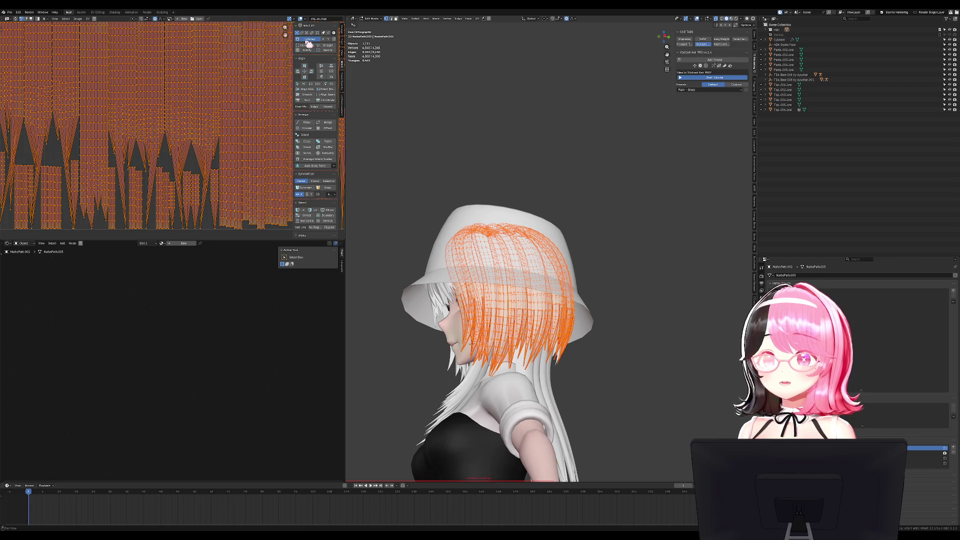
Unwrap the hair card UVs, Gridify them, average island scale, and deselect all
left_click(310, 39)
left_click(311, 51)
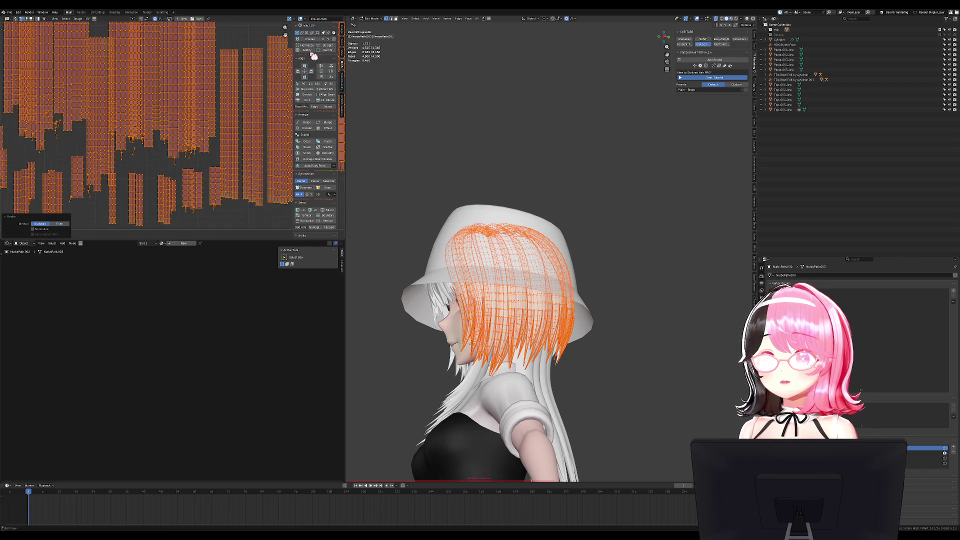
scroll(200, 184, "down", 1)
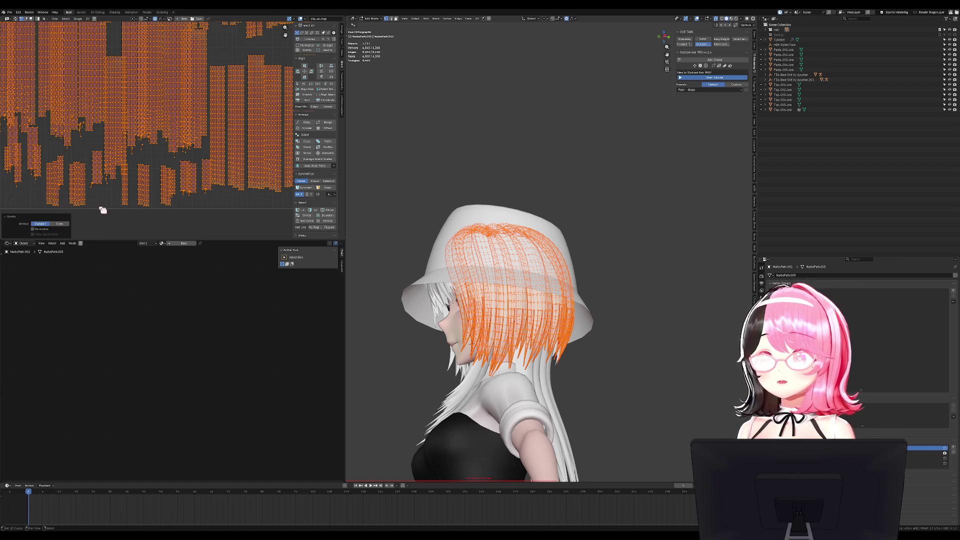
scroll(170, 173, "down", 2)
scroll(220, 143, "up", 5)
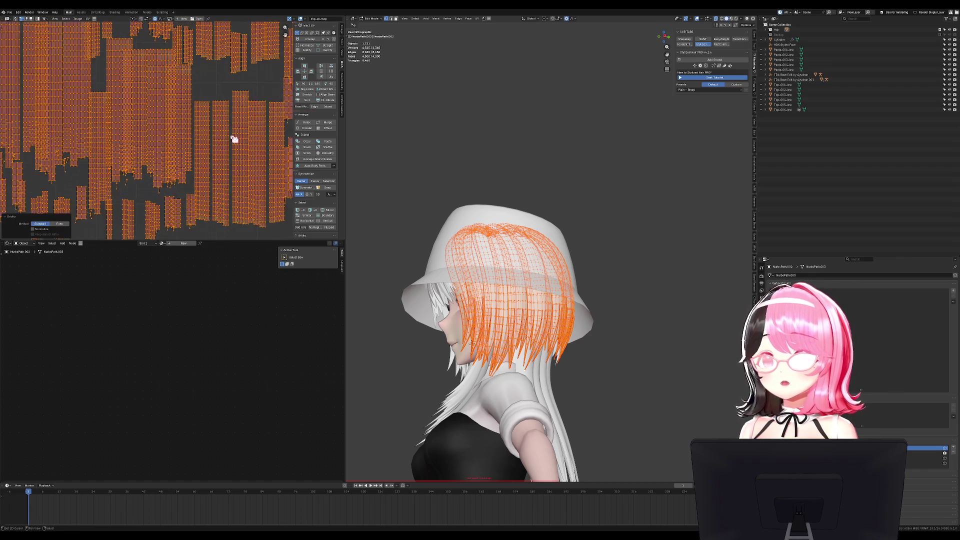
scroll(229, 116, "up", 3)
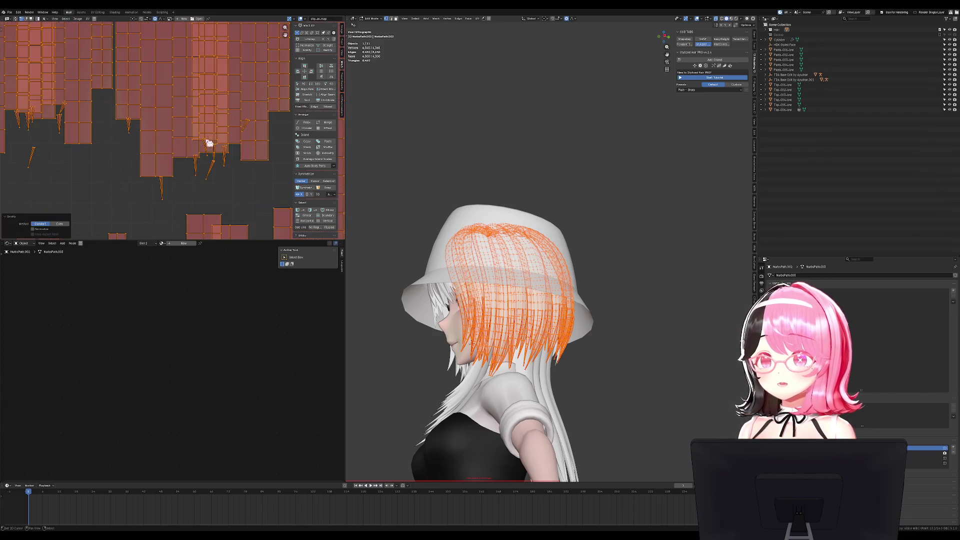
key("ctrl+a")
scroll(250, 92, "down", 4)
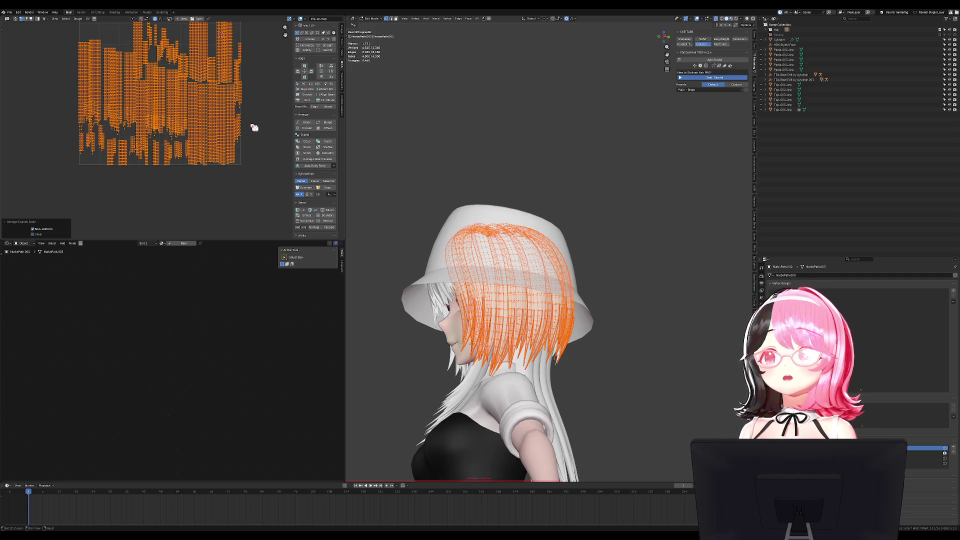
left_click(254, 128)
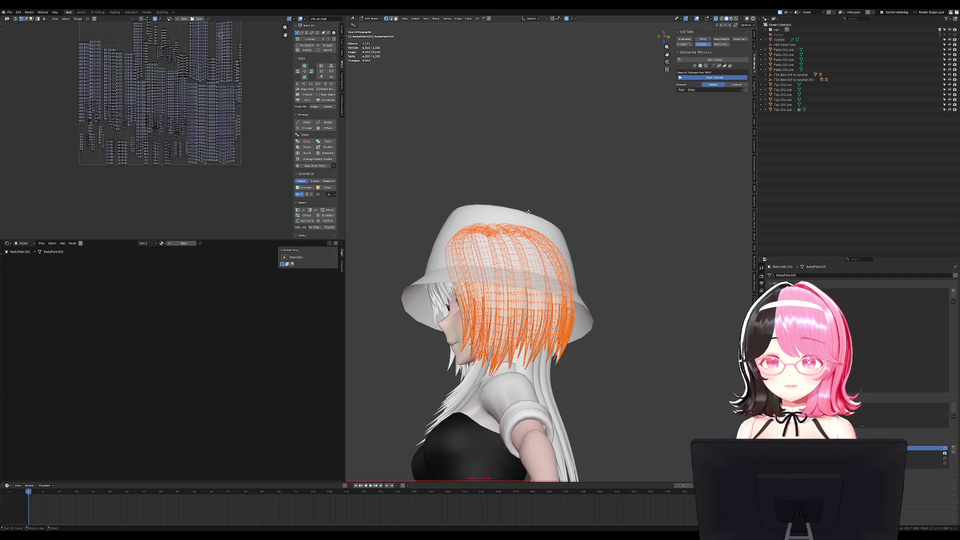
From the side view, circle-select the top rows of the hair
key("KP_3")
key("alt+a")
key("c")
mouse_move(440, 171)
left_mouse_down()
mouse_move(583, 188)
mouse_move(584, 179)
left_mouse_up()
key("Escape")
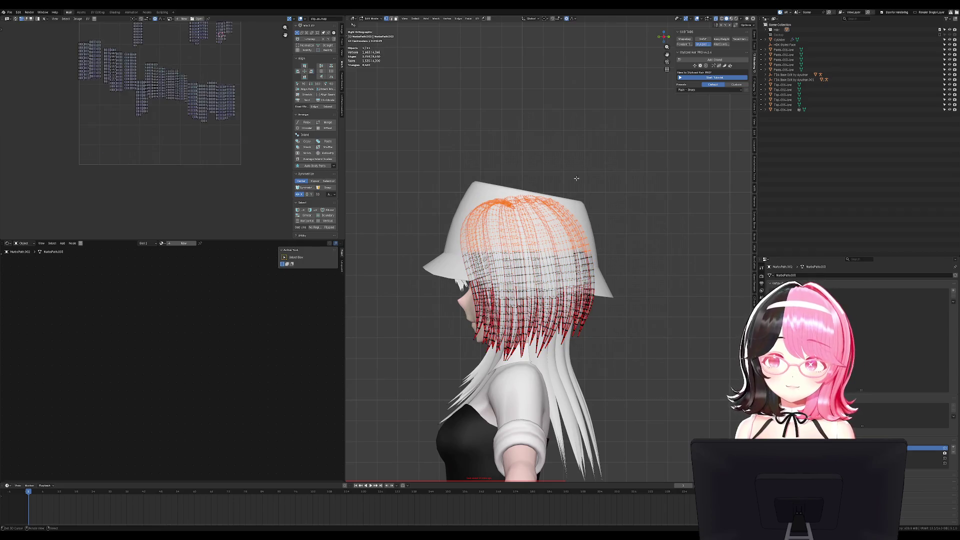
Turn on UV Sync Selection, select the linked upper hair strips and move their UV islands
left_click(15, 18)
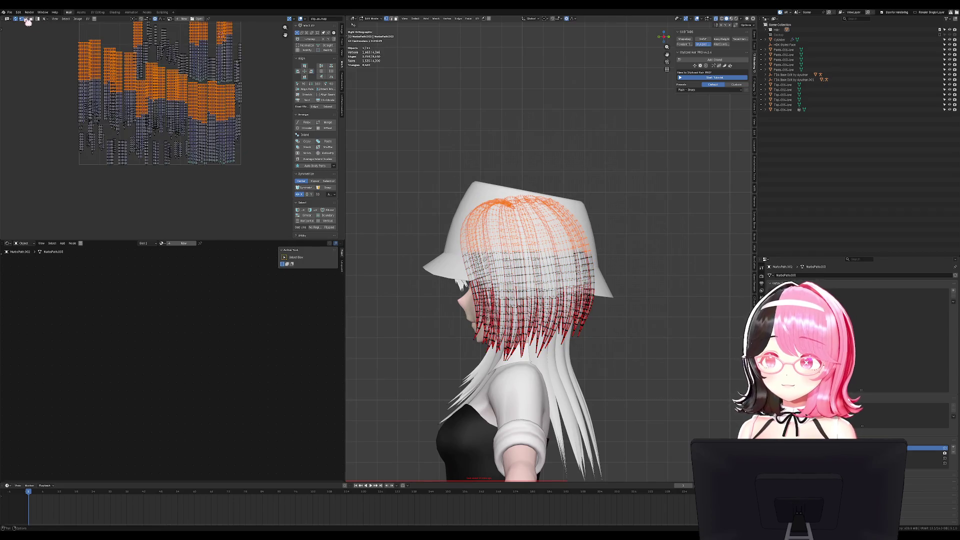
key("a")
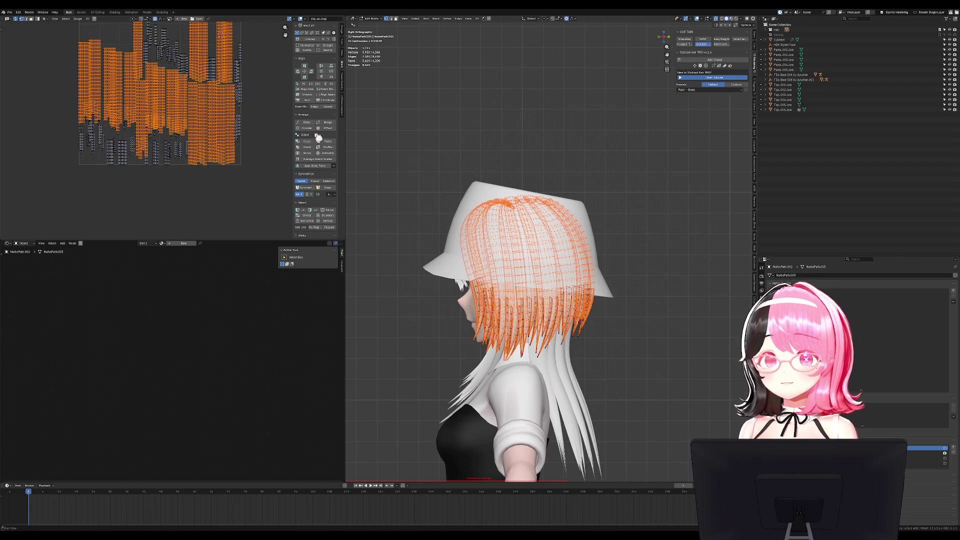
key("alt+a")
key("c")
mouse_move(476, 209)
left_mouse_down()
mouse_move(497, 270)
mouse_move(557, 255)
left_mouse_up()
key("Escape")
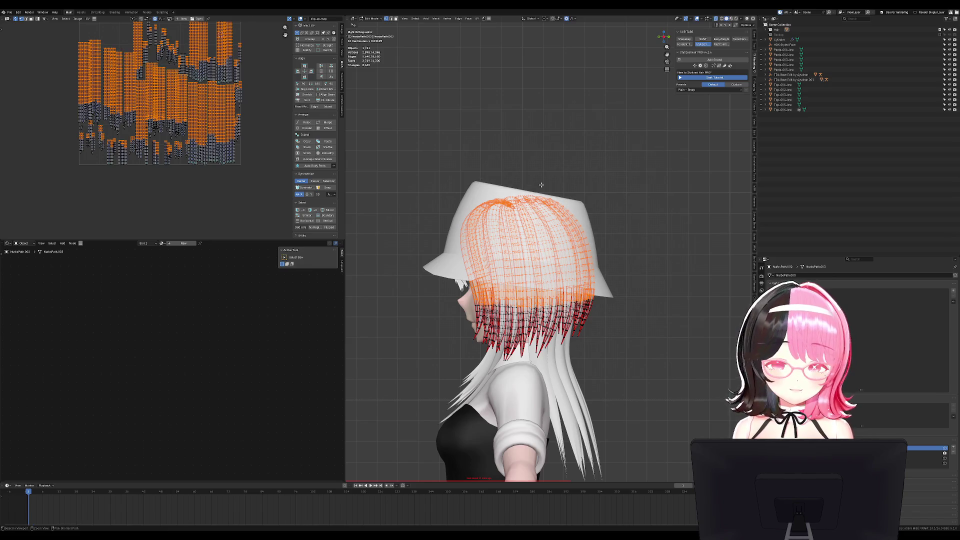
key("ctrl+l")
key("g")
left_click(210, 79)
Try stitching the selected UV islands together, then undo the stitch
scroll(550, 250, "up", 4)
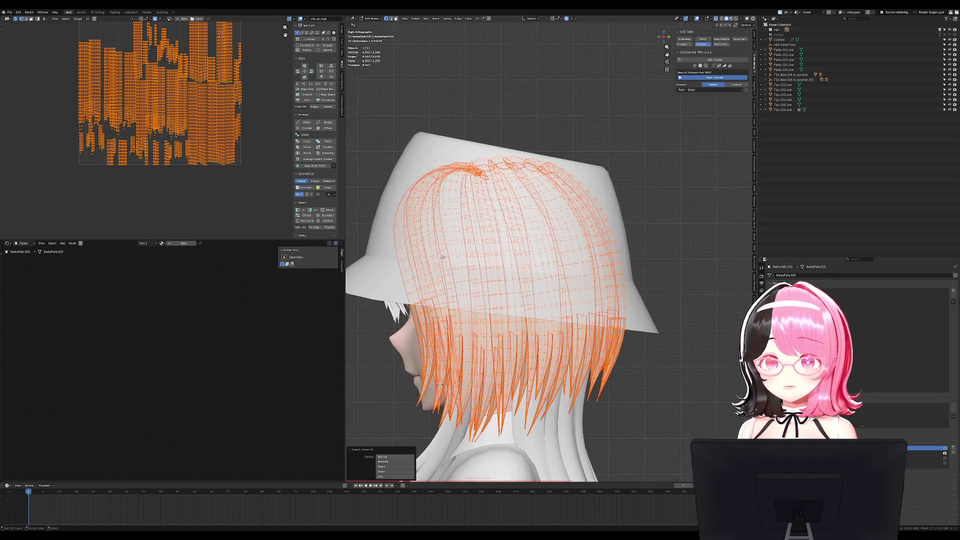
scroll(168, 125, "up", 6)
middle_click_drag(164, 129, 206, 167)
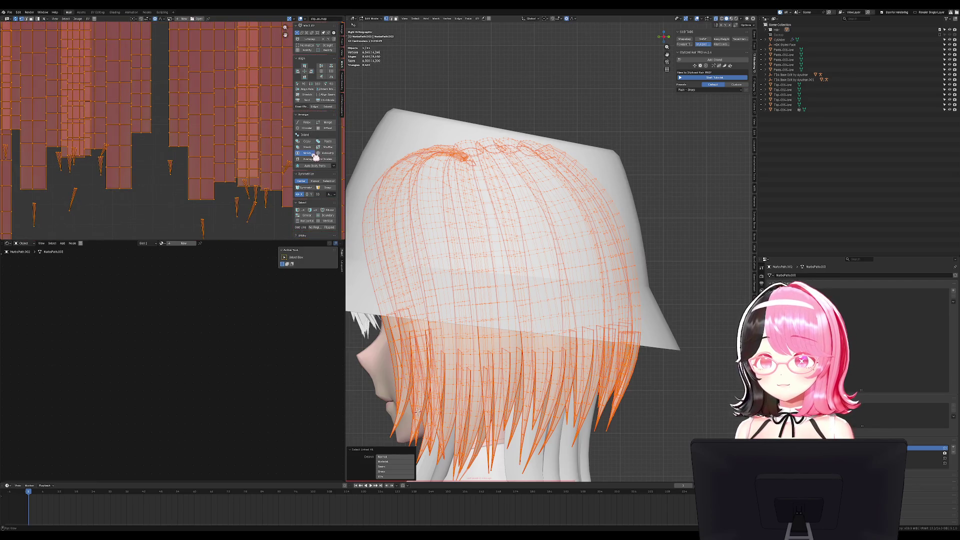
left_click(230, 163)
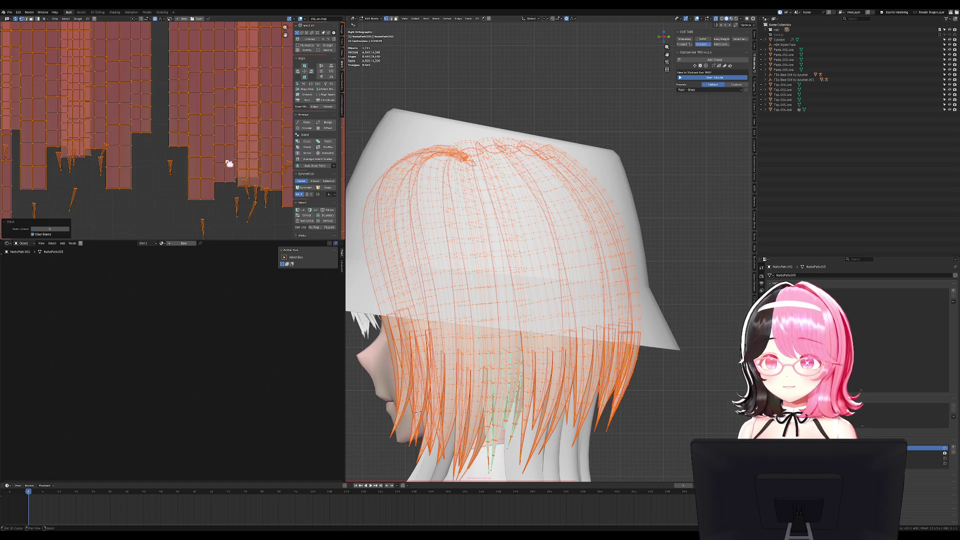
key("ctrl+z")
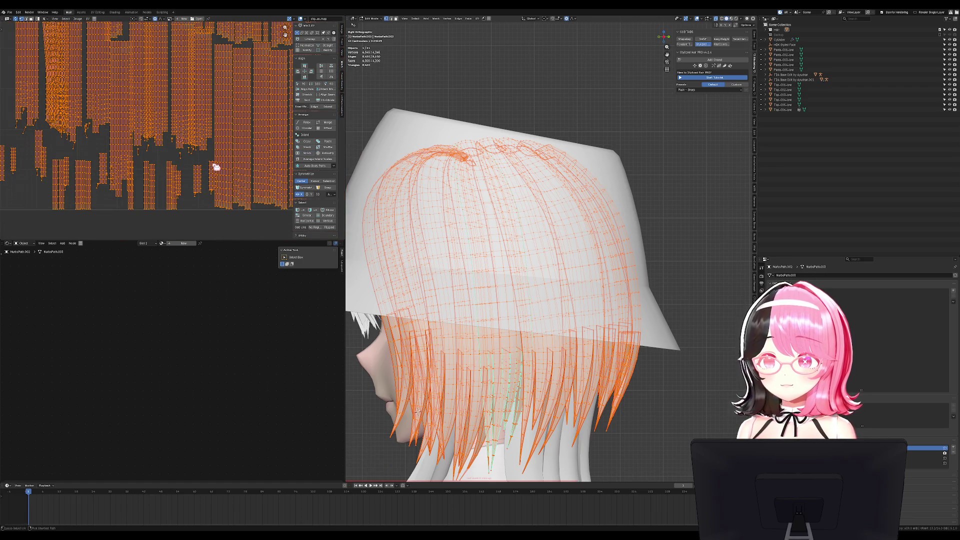
Stitch a stray tip island onto its strip, then box-select the hair and select linked
key("alt+a")
key("l")
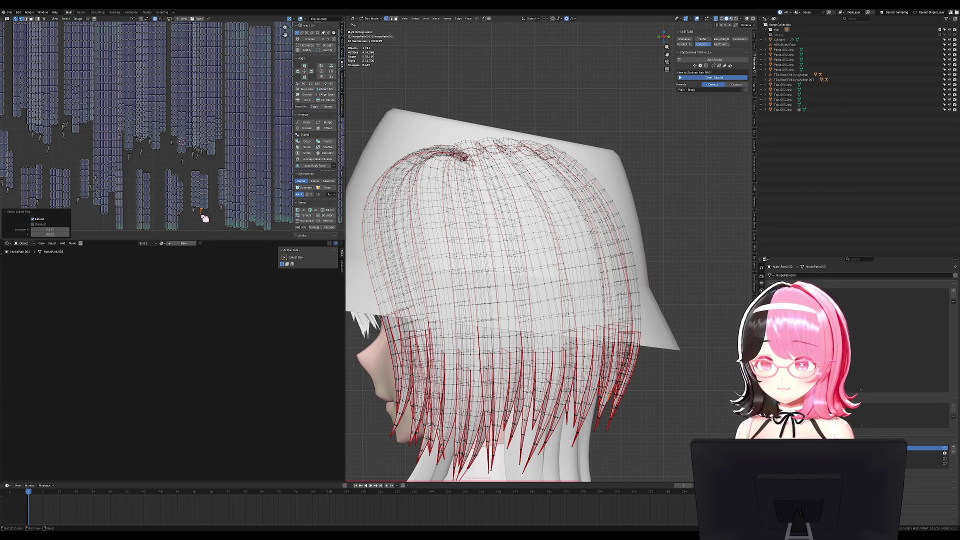
left_click(305, 153)
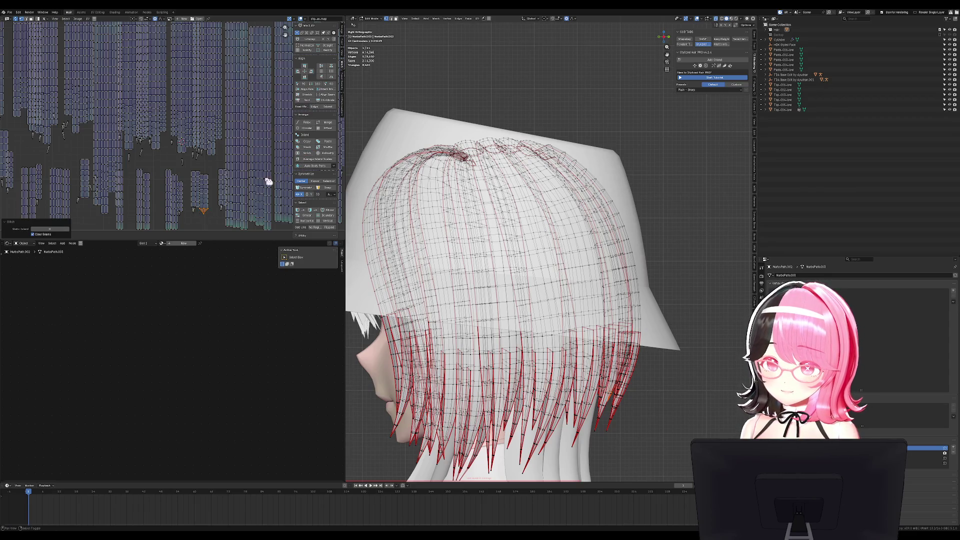
scroll(186, 163, "up", 3)
left_click(177, 143)
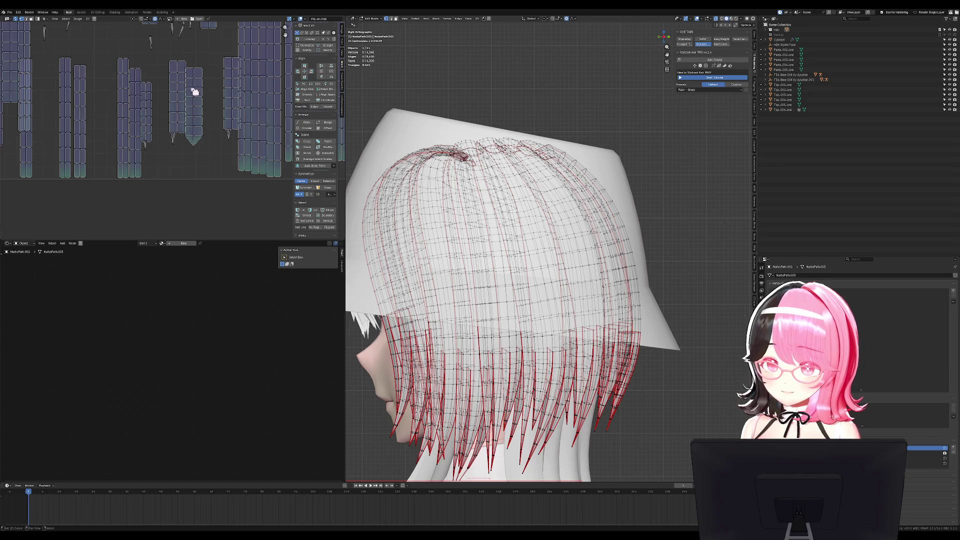
scroll(497, 208, "down", 5)
left_click_drag(452, 165, 642, 294)
key("ctrl+l")
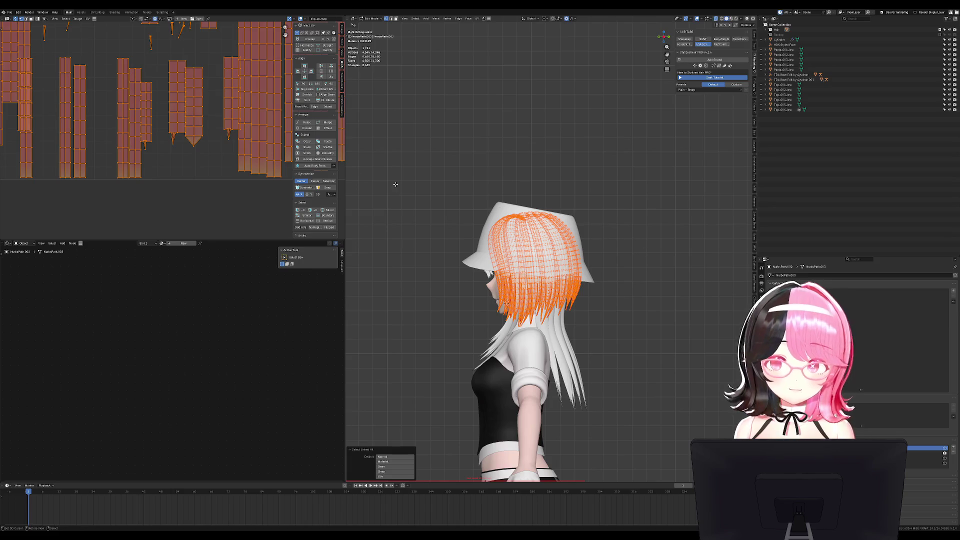
Stitch two more loose hair-tip UV islands onto their strips
left_click(65, 59, "ctrl")
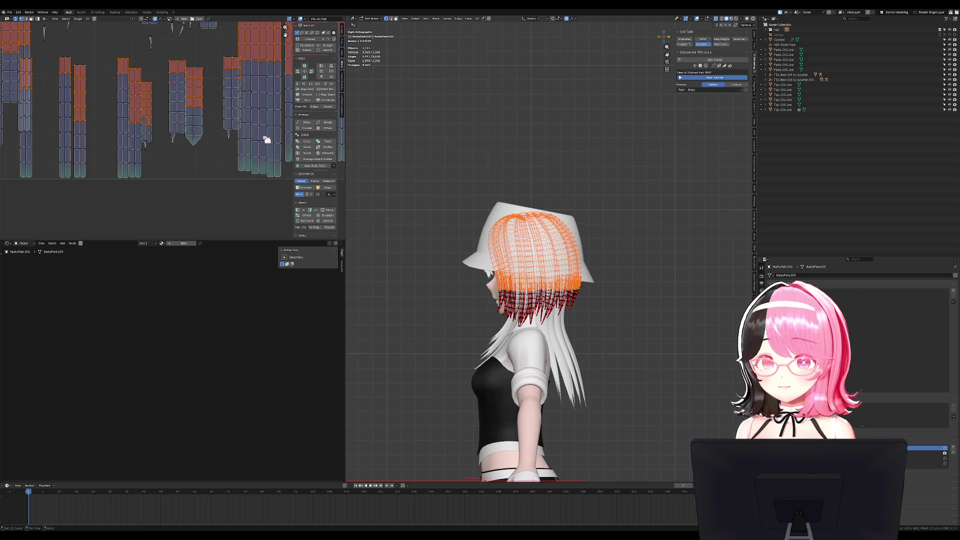
scroll(523, 330, "up", 5)
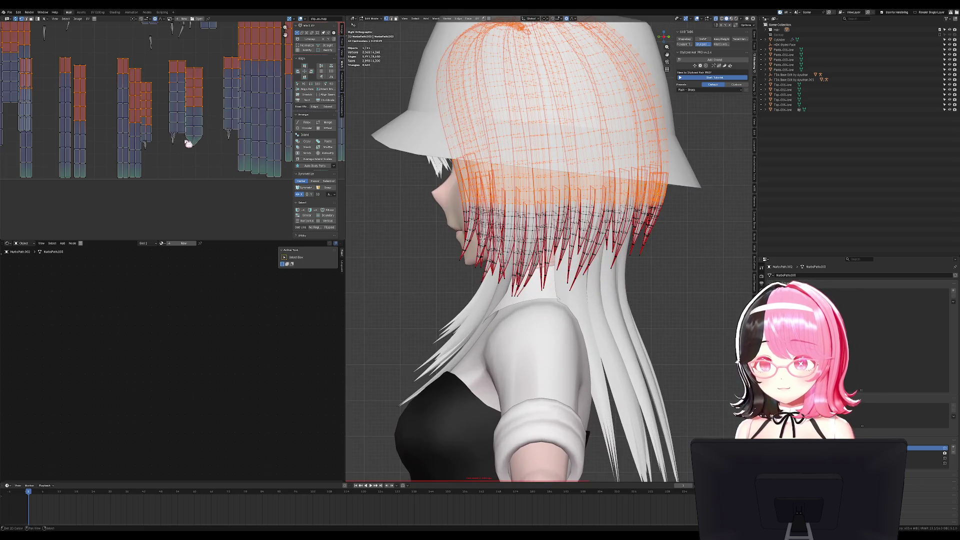
key("alt+a")
key("l")
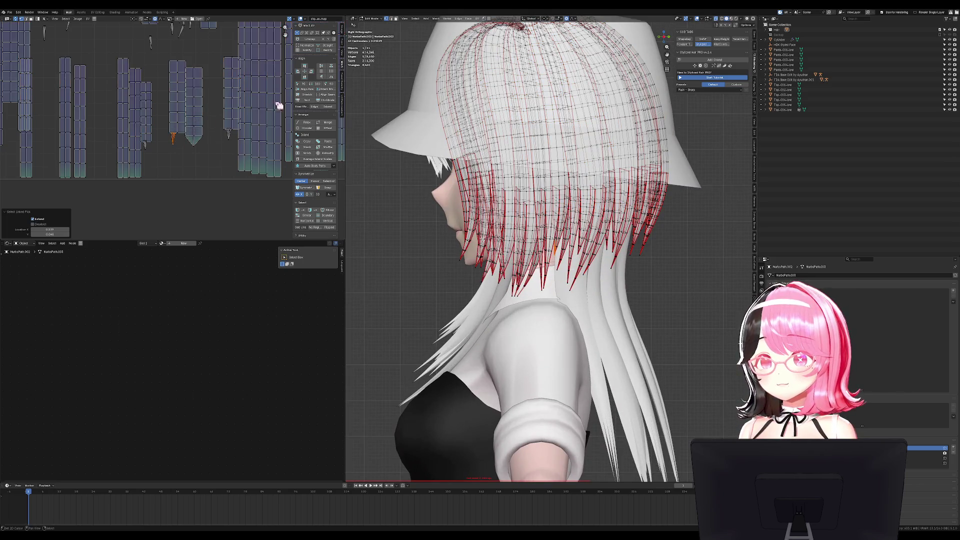
left_click(307, 152)
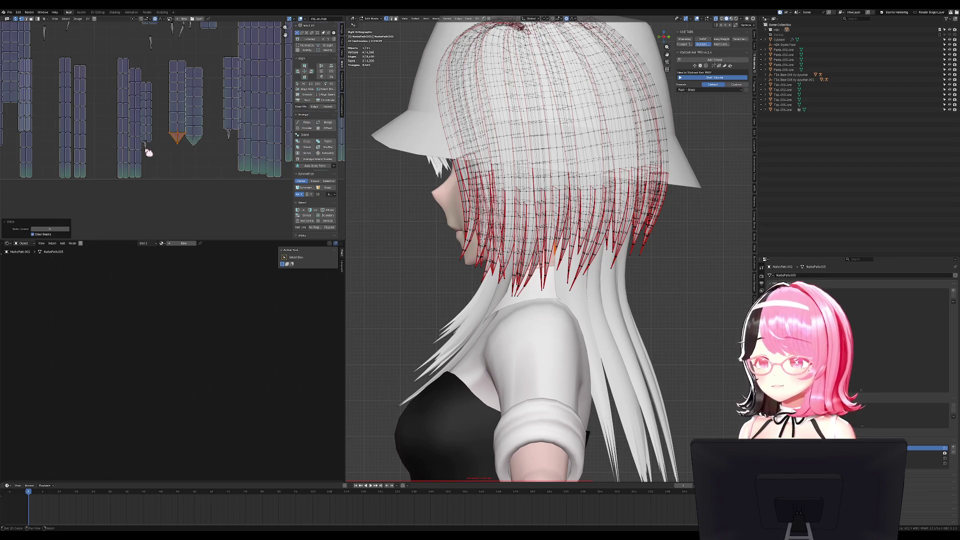
key("l")
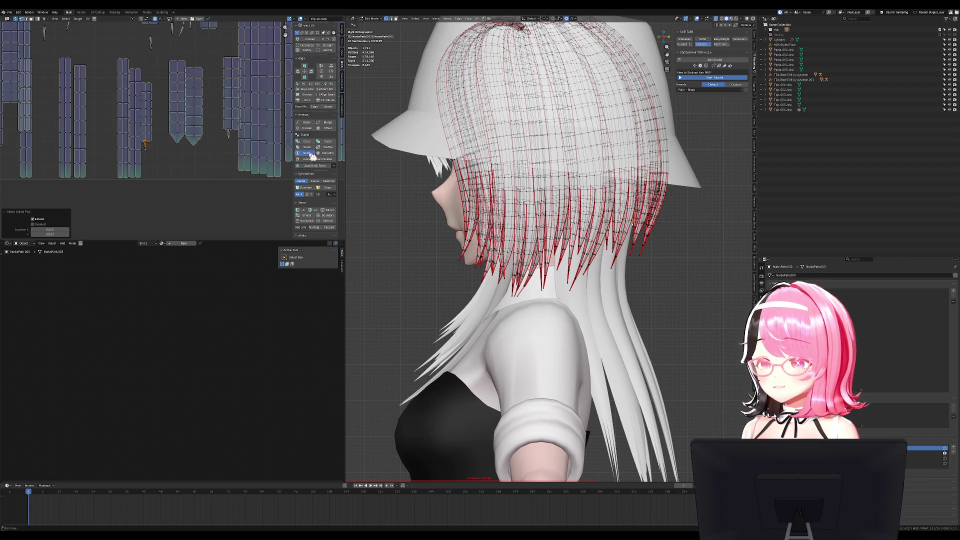
left_click(307, 152)
scroll(250, 150, "down", 2)
Select all hair UVs and pack them with UVPackmaster
left_click(342, 107)
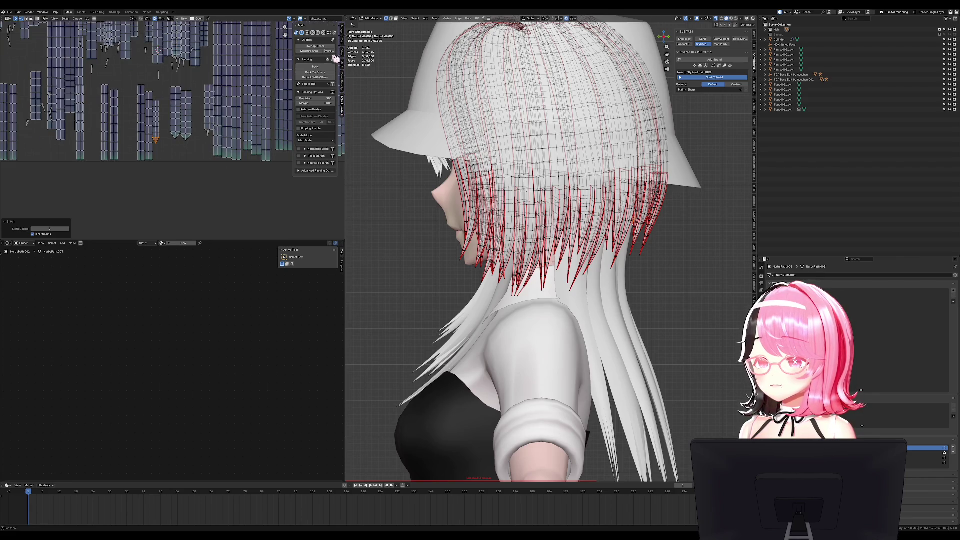
scroll(229, 116, "down", 3)
scroll(214, 77, "up", 3)
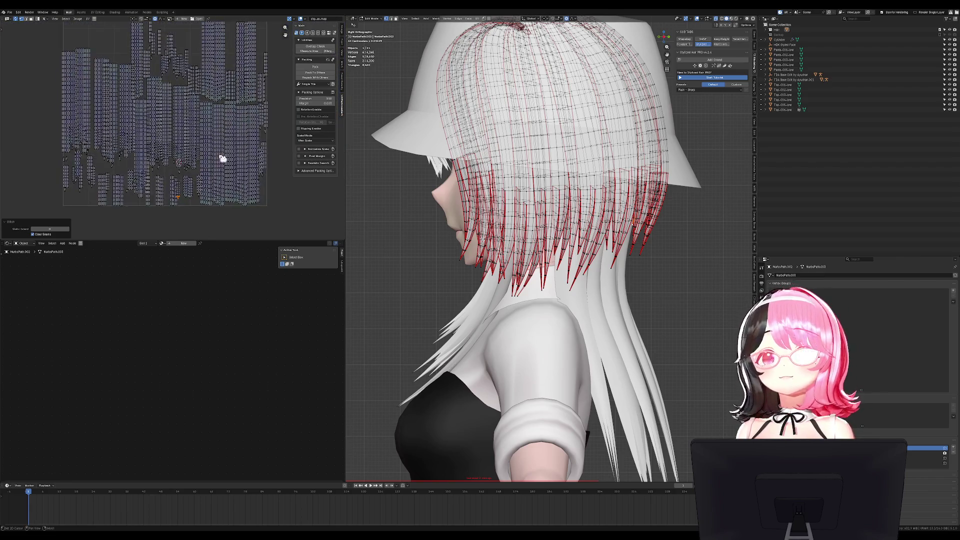
key("a")
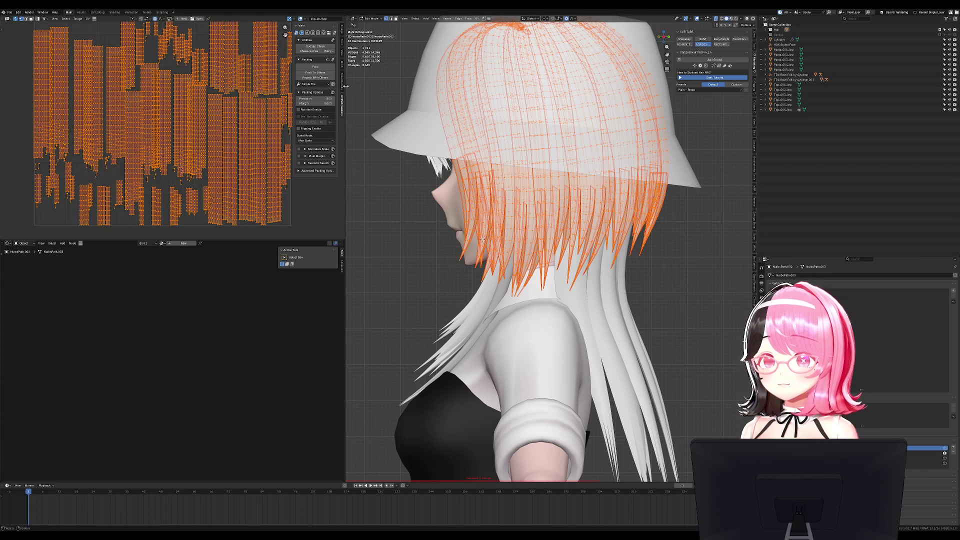
left_click(342, 88)
left_click(343, 102)
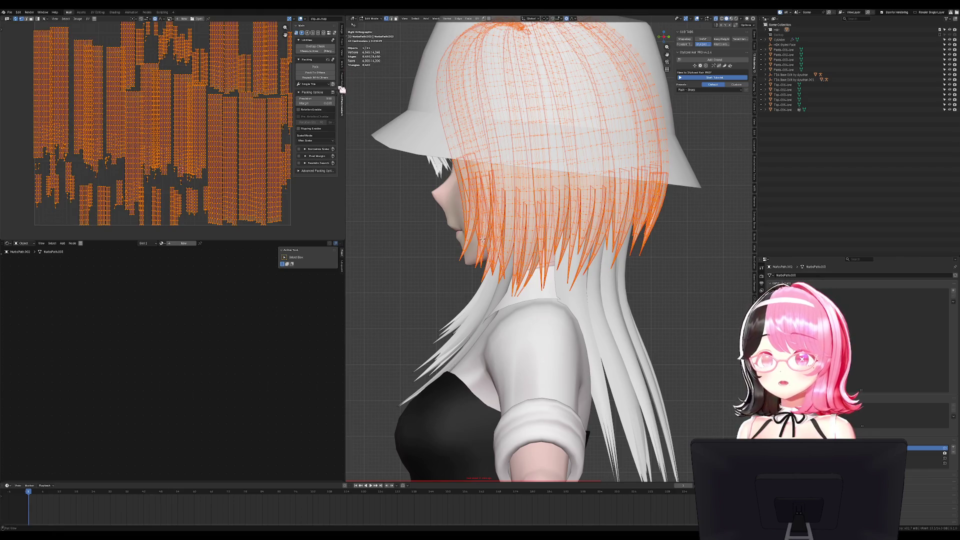
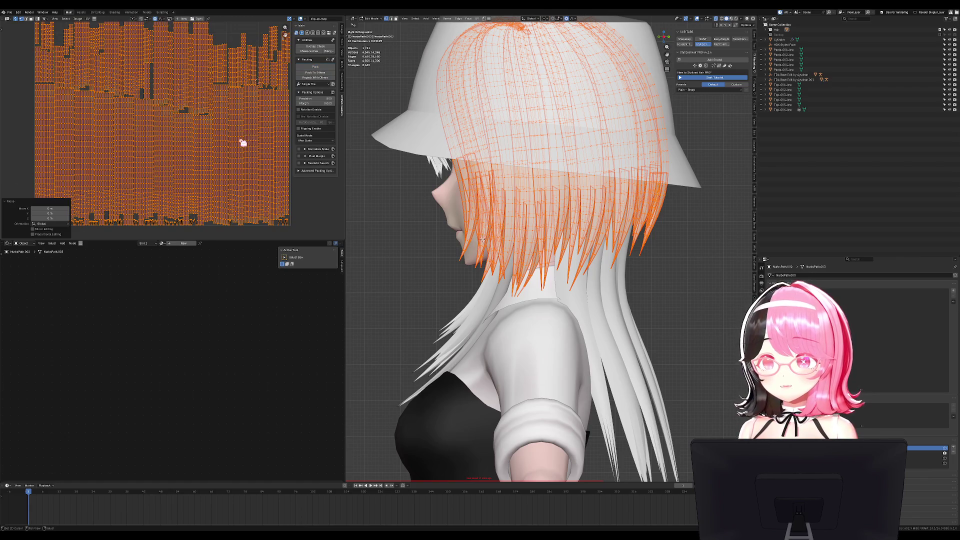
Select the upper hair UV islands with their linked parts and move them up-left
key("alt+a")
scroll(155, 98, "down", 2)
left_click_drag(43, 22, 264, 122)
key("ctrl+l")
key("g")
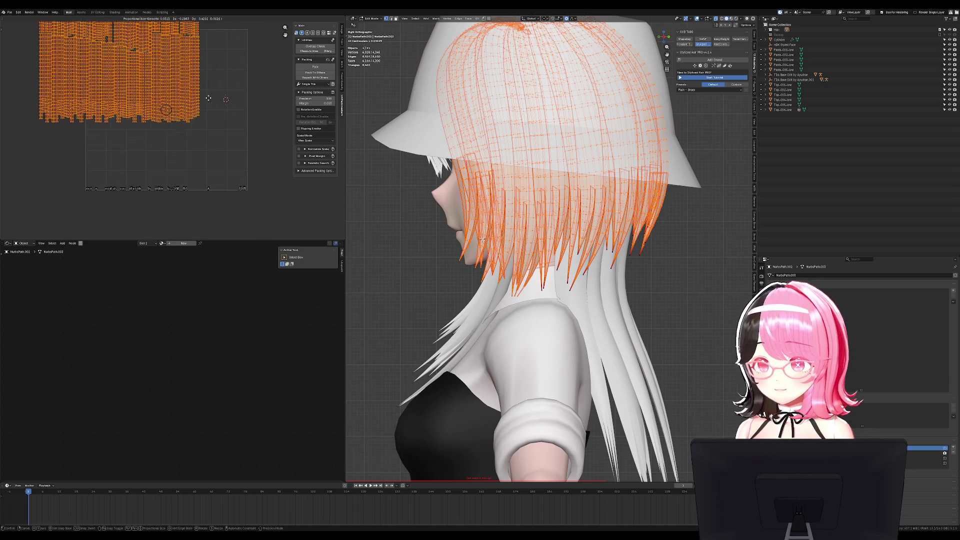
left_click(228, 103)
Stitch the selected strand tips with Mio3 UV and shift them down-left
left_click(254, 177)
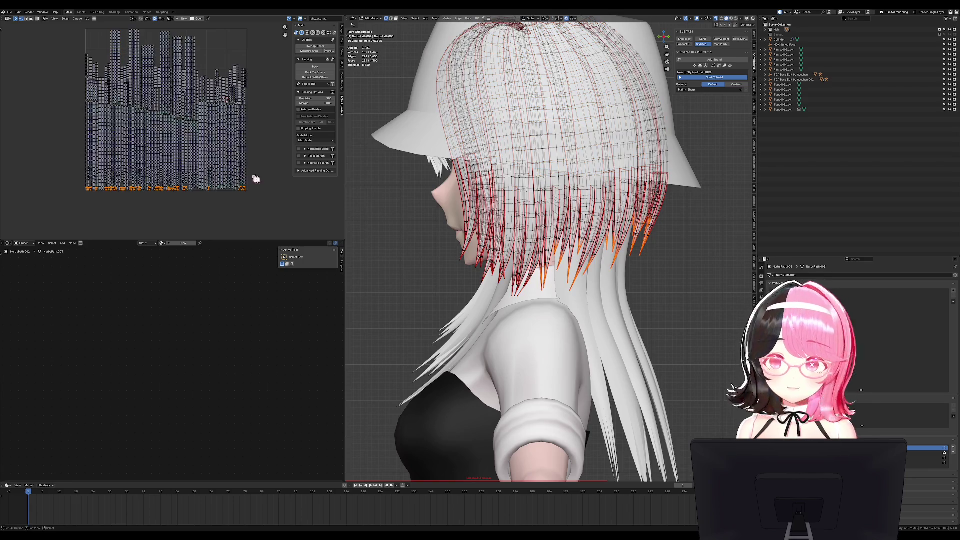
scroll(254, 178, "up", 2)
left_click(343, 67)
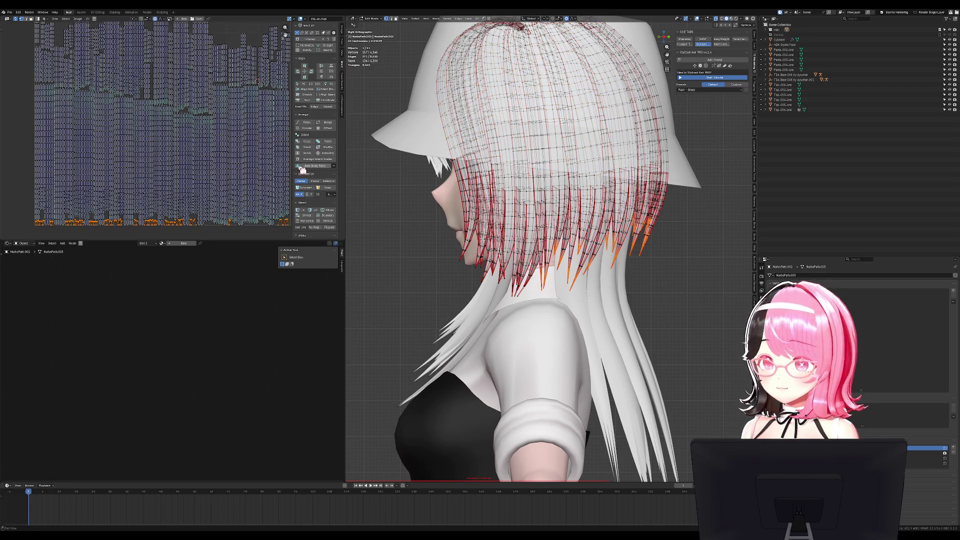
left_click(309, 153)
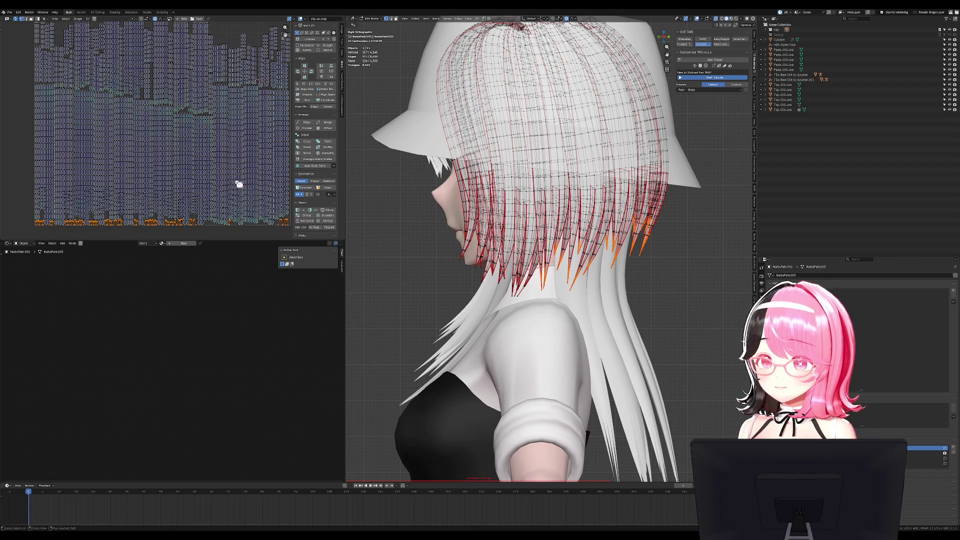
scroll(240, 182, "up", 5)
key("g")
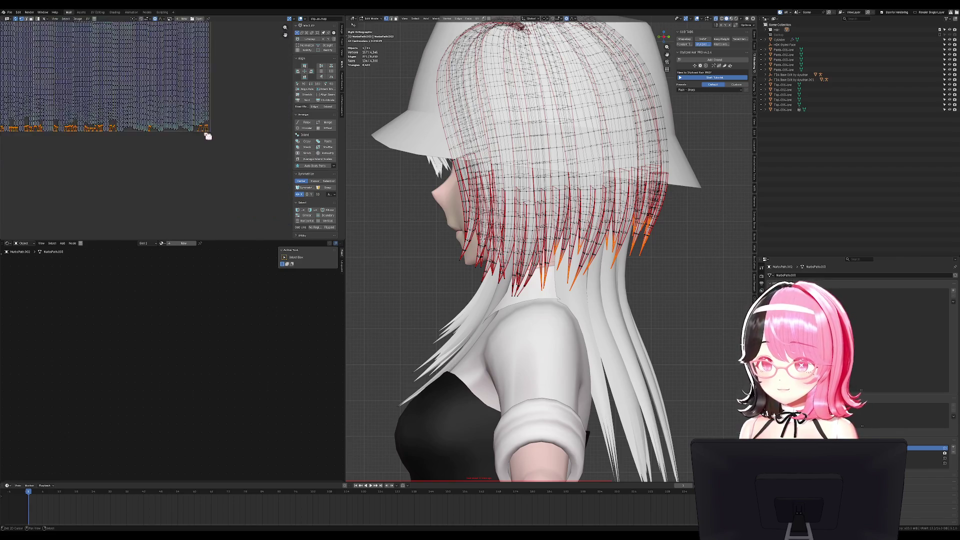
left_click(193, 160)
Stitch the rightmost UV island, redoing the stitch after an undo
left_click(206, 128)
key("l")
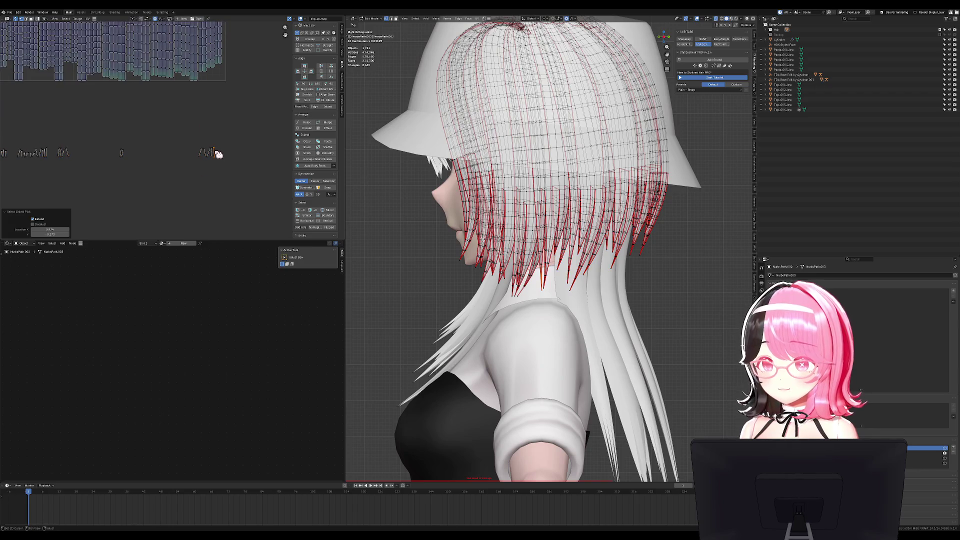
left_click(306, 153)
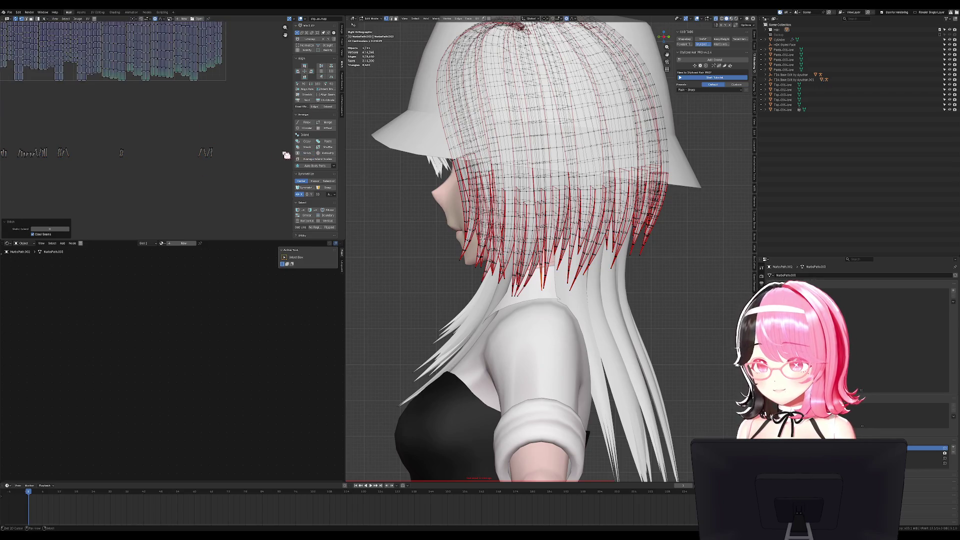
scroll(213, 153, "down", 3)
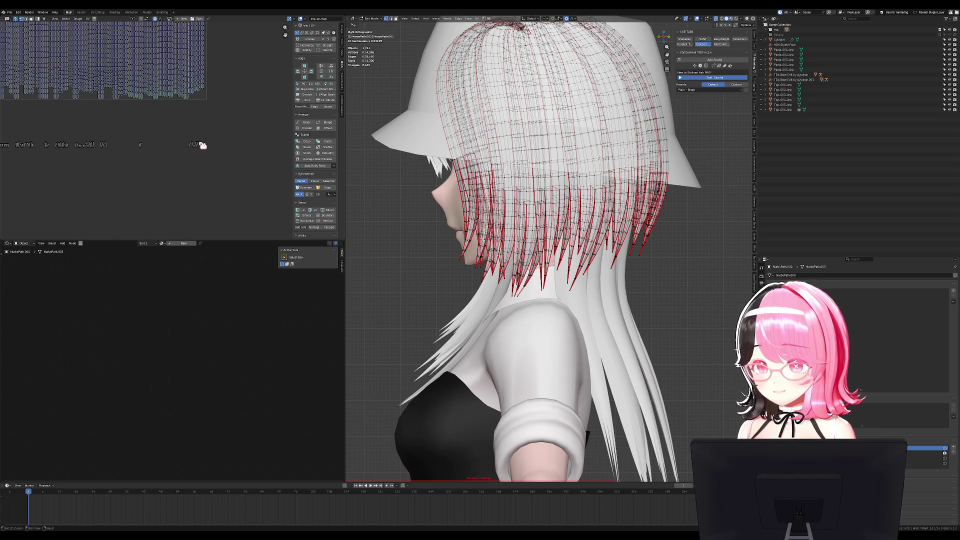
key("ctrl+z")
scroll(255, 175, "up", 4)
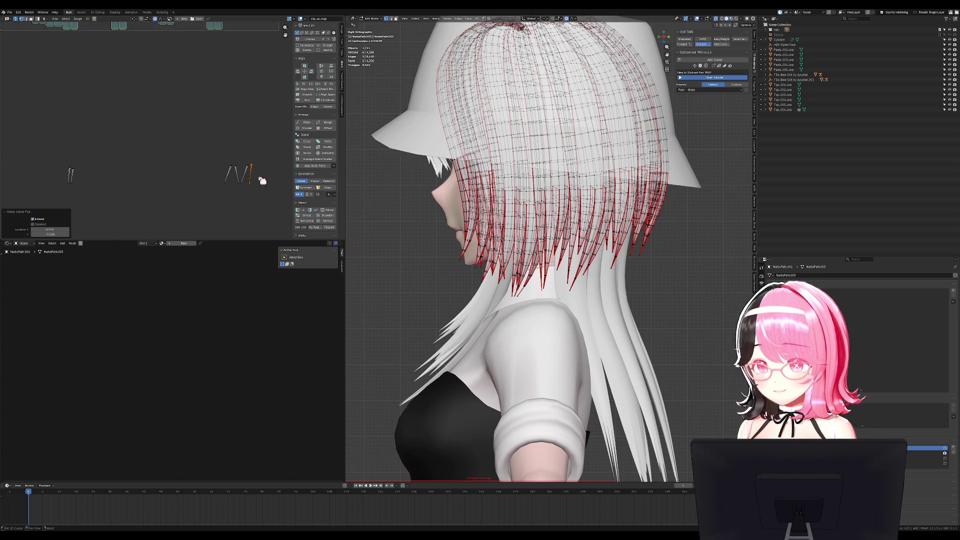
left_click(306, 153)
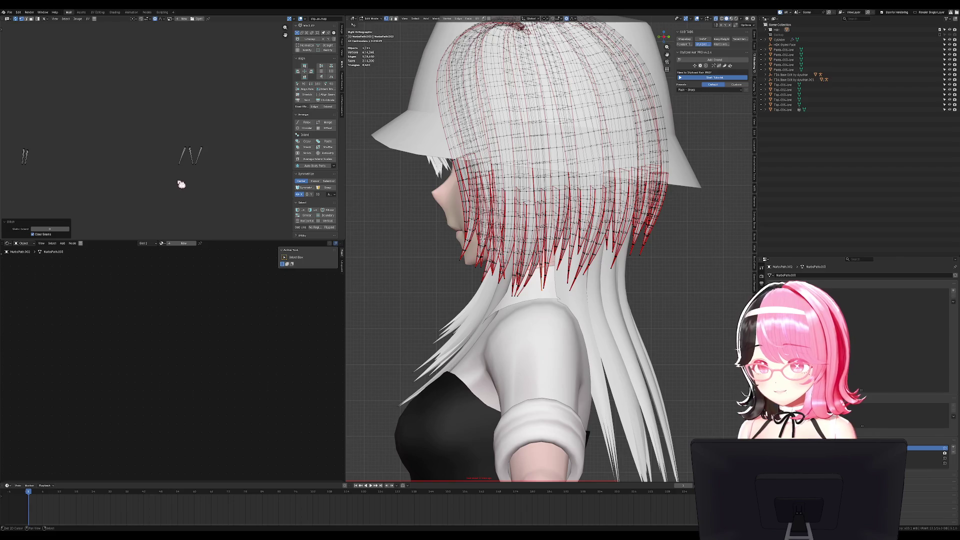
Stitch the island beside the middle pair onto its neighbour, then show the Render Result
left_click(200, 154)
left_click(305, 154)
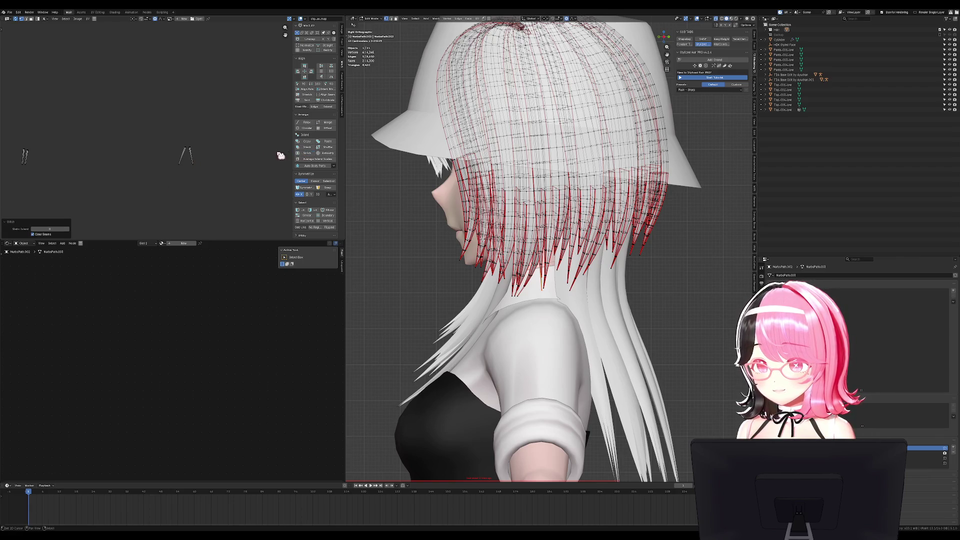
key("l")
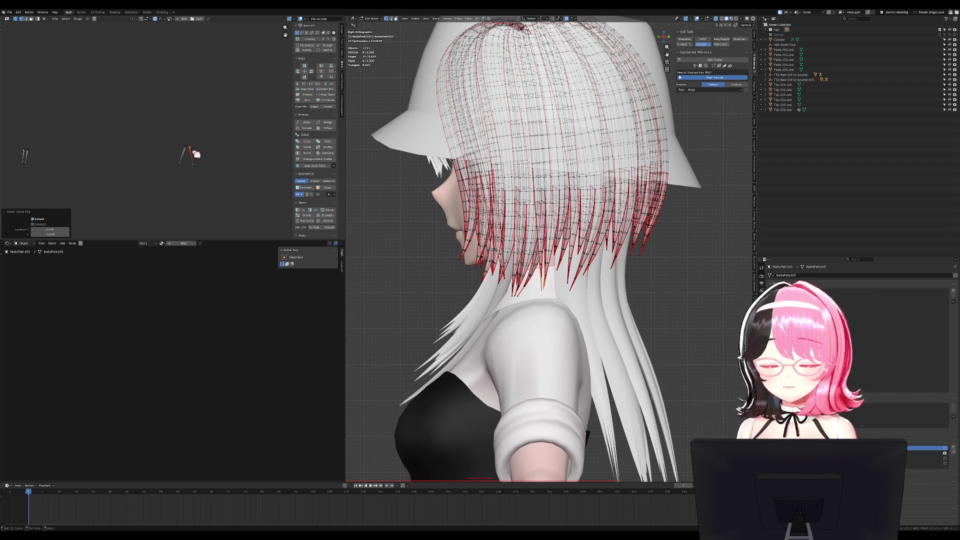
key("F11")
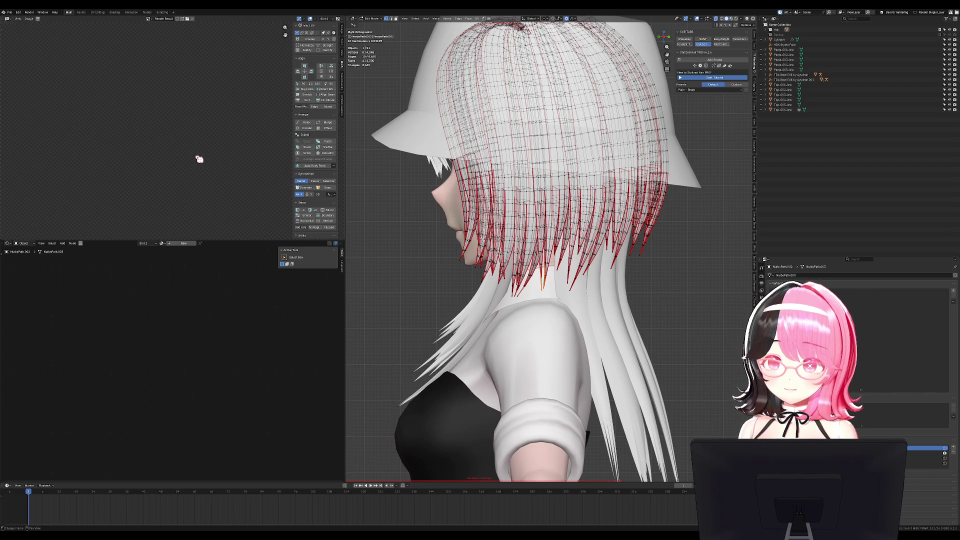
Remove the render result to see the UVs again and stitch the selected strand islands together
left_click(8, 19)
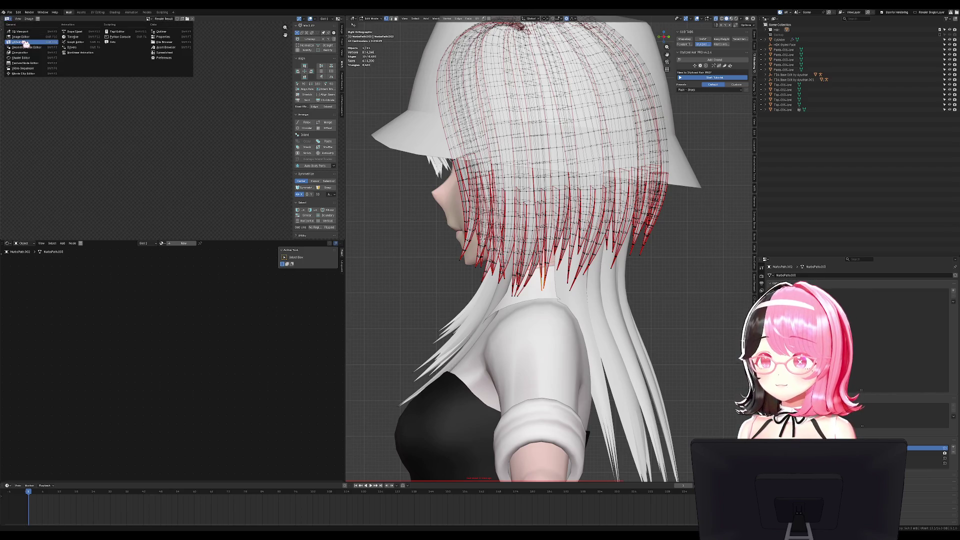
left_click(193, 18)
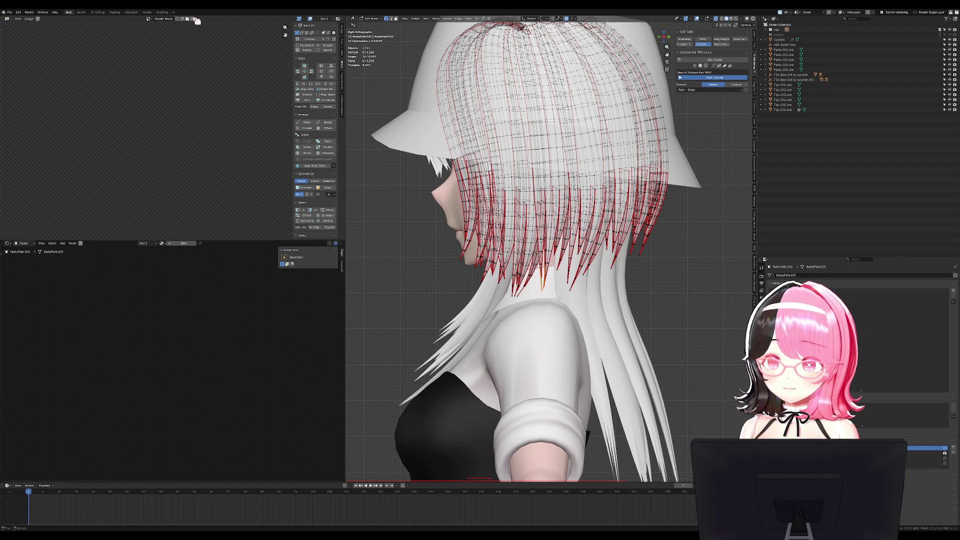
left_click(310, 153)
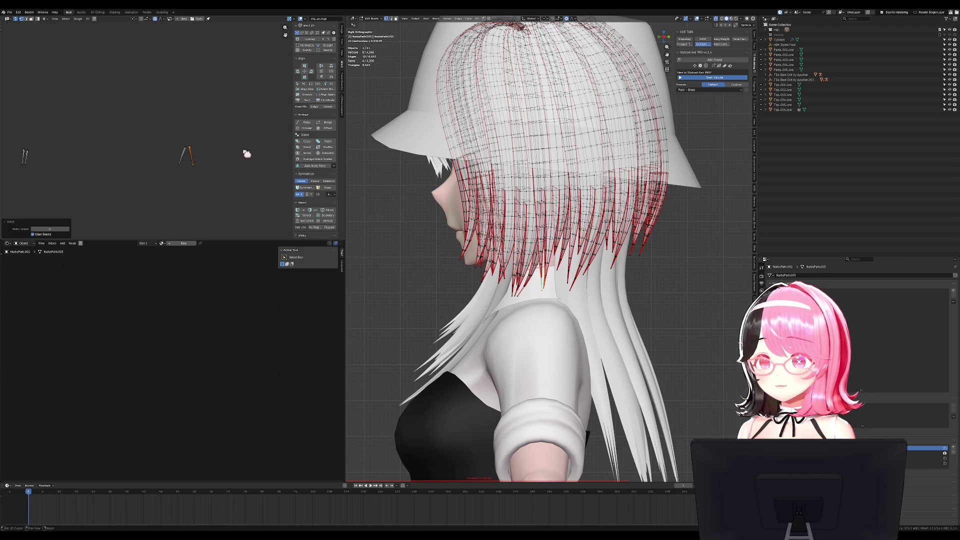
scroll(198, 172, "down", 4)
scroll(223, 163, "up", 2)
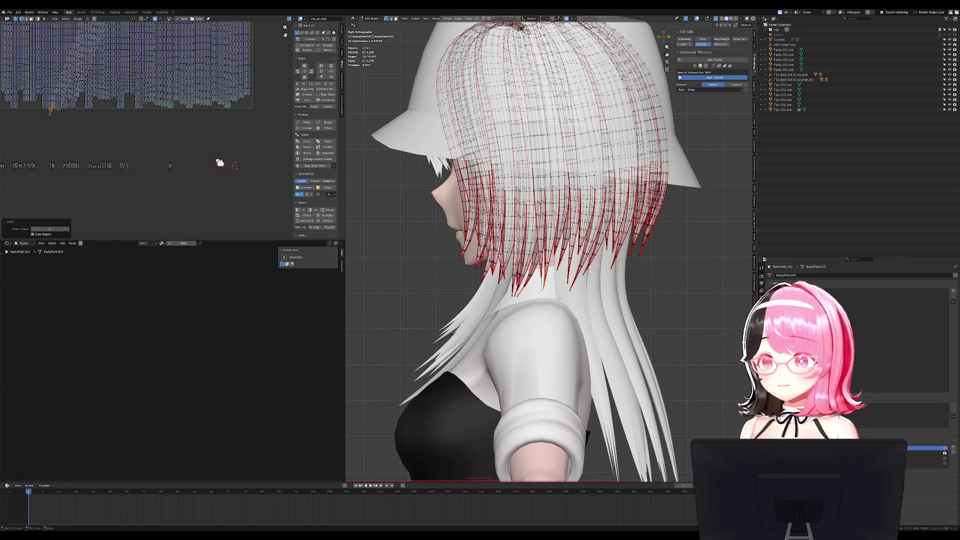
left_click(180, 161)
key("v")
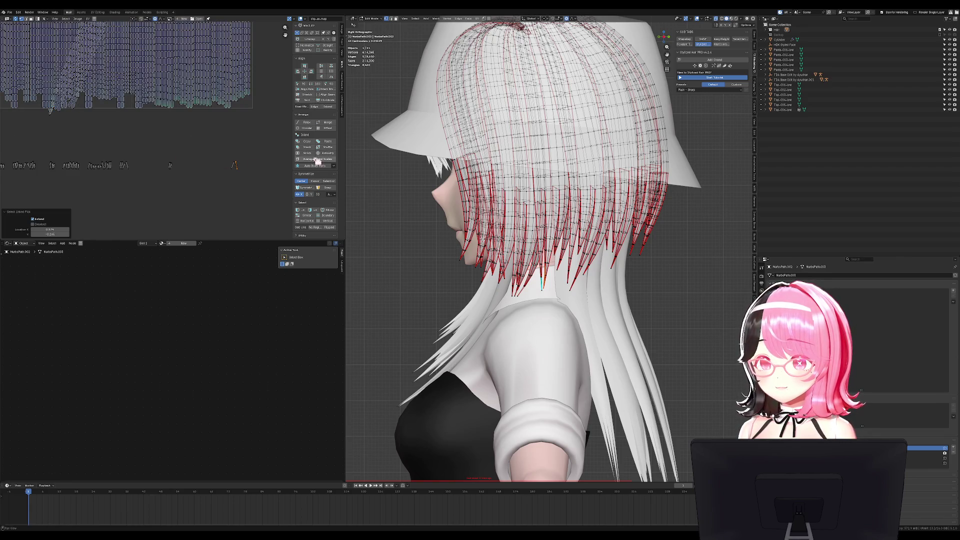
left_click(238, 163, "shift")
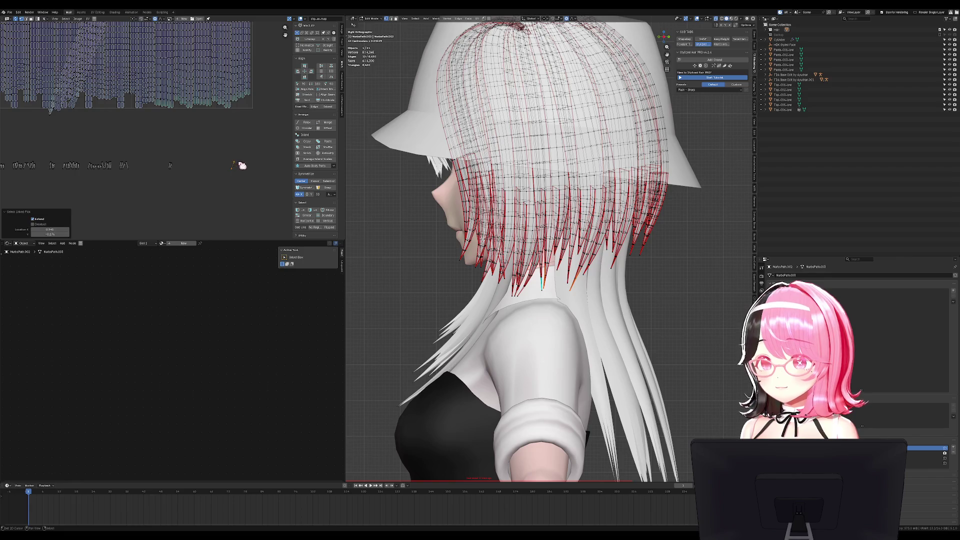
left_click(307, 155)
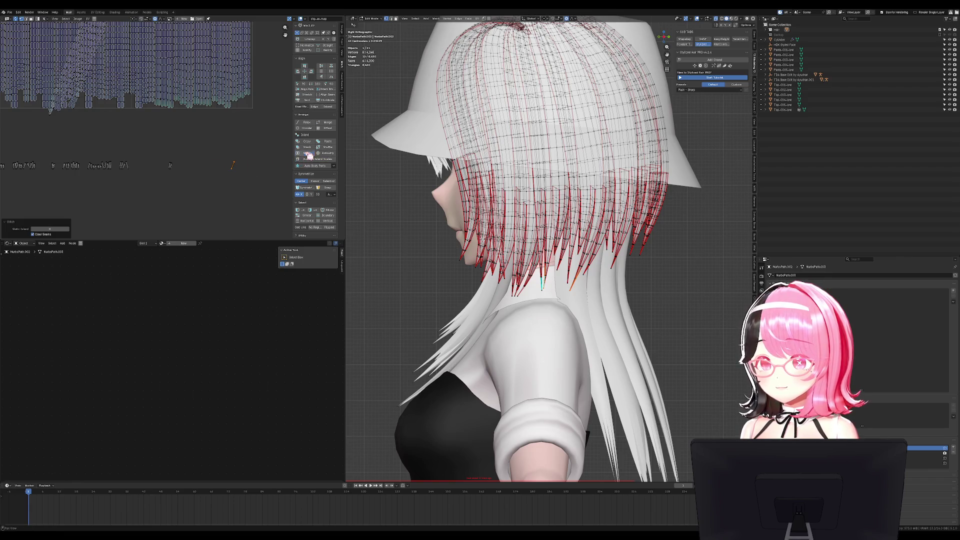
Even out the island scales and stitch nearby small islands onto their neighbours
key("l")
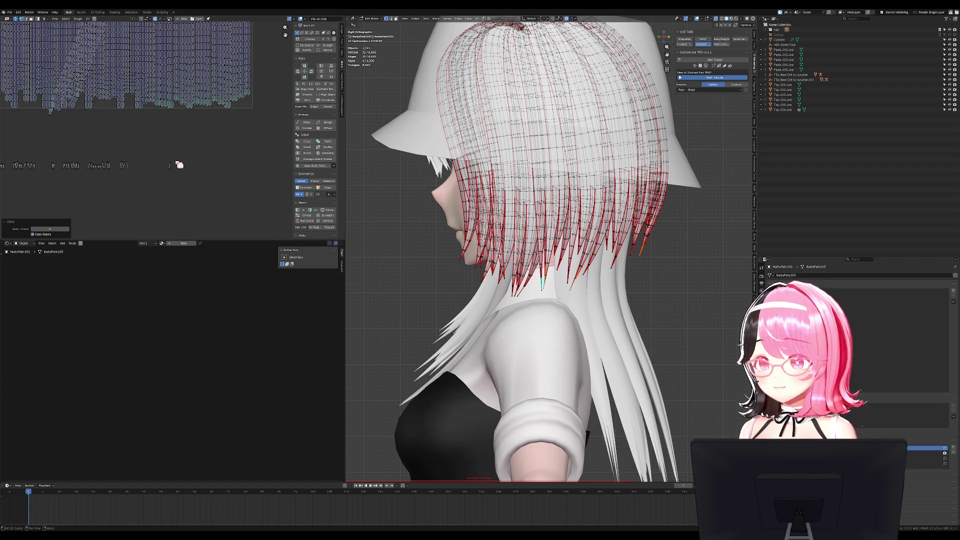
left_click(303, 159)
key("l")
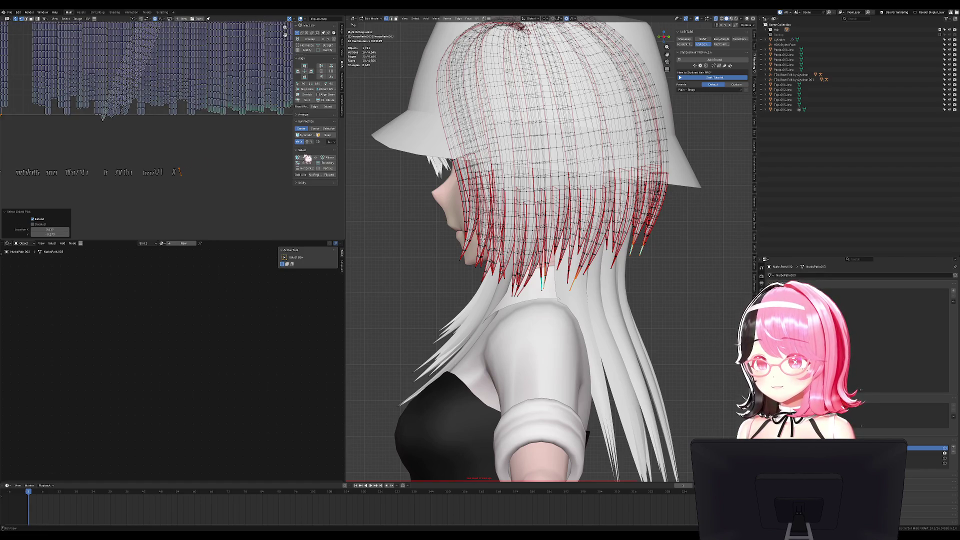
left_click(307, 114)
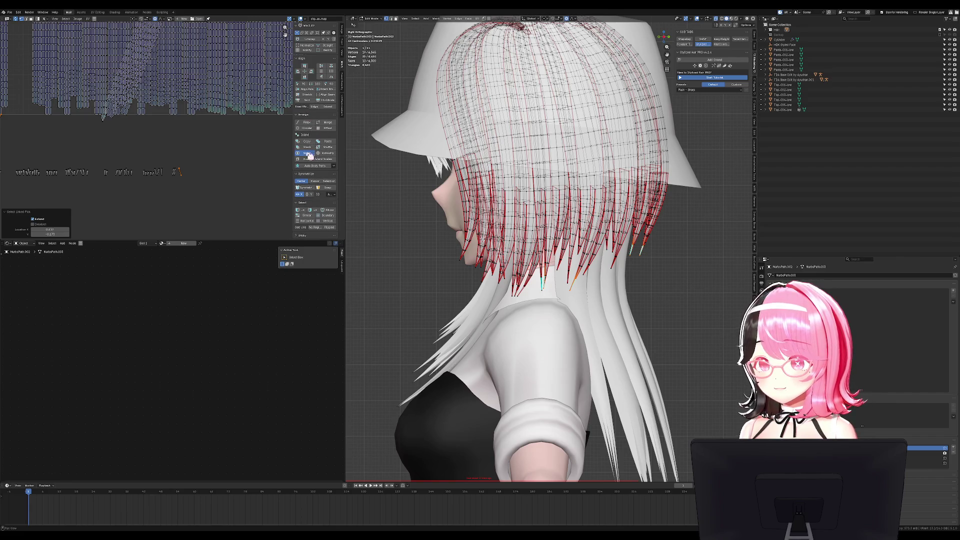
left_click(309, 153)
key("ctrl+z")
key("ctrl+z")
key("ctrl+z")
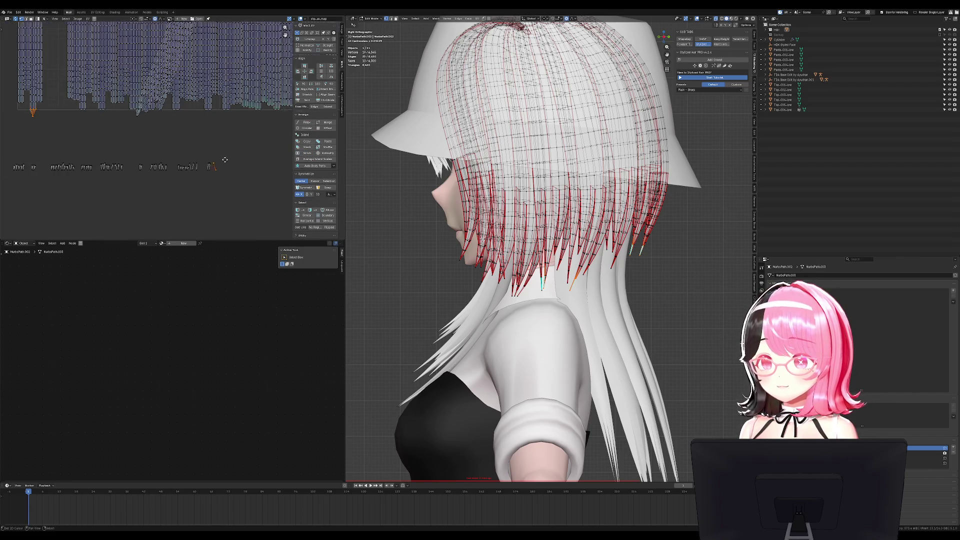
key("l")
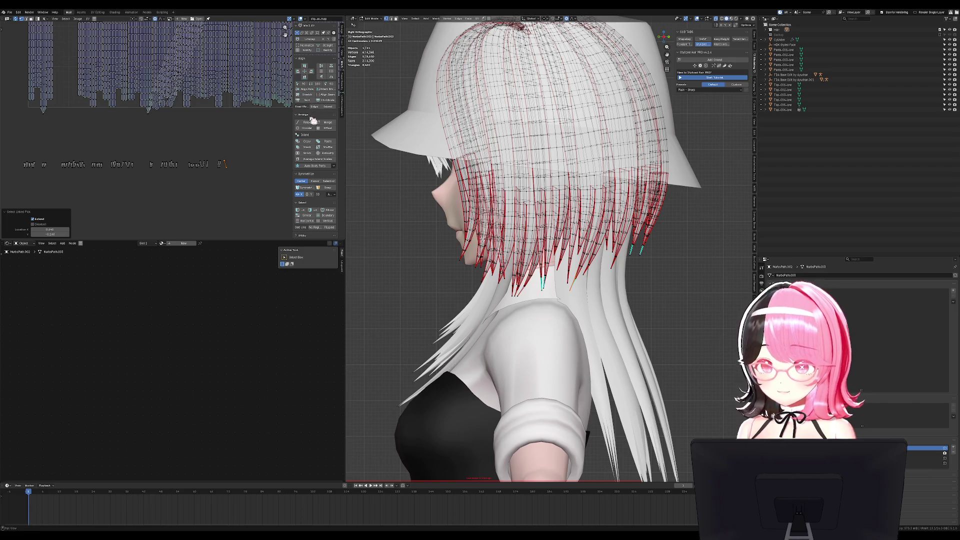
left_click(310, 152)
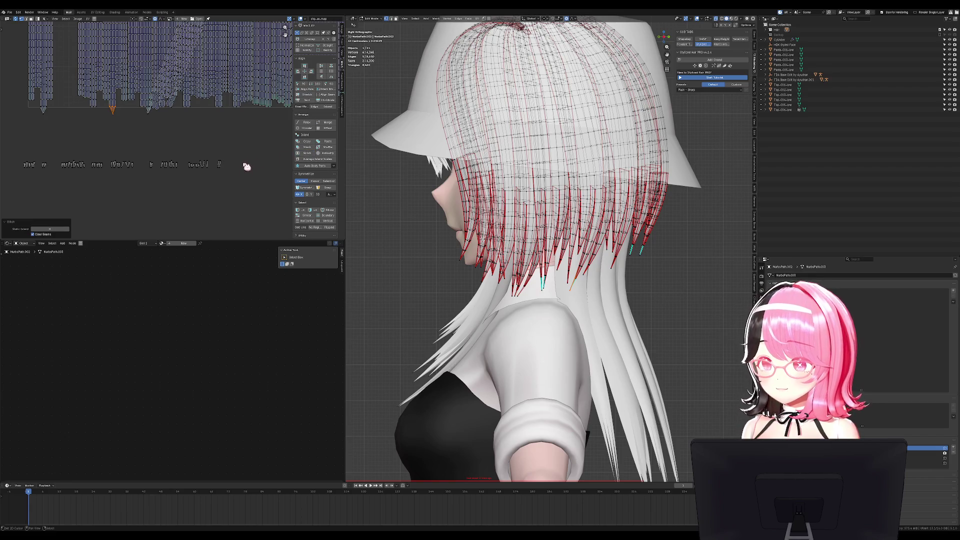
Select another strand tip, enlarge the UV editor vertically and zoom into the islands
scroll(227, 159, "down", 4)
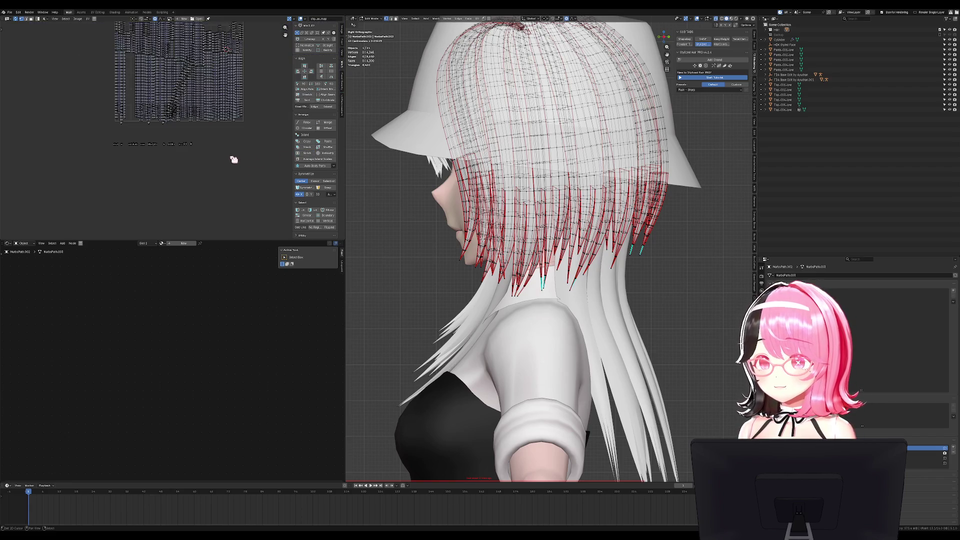
left_click(246, 158)
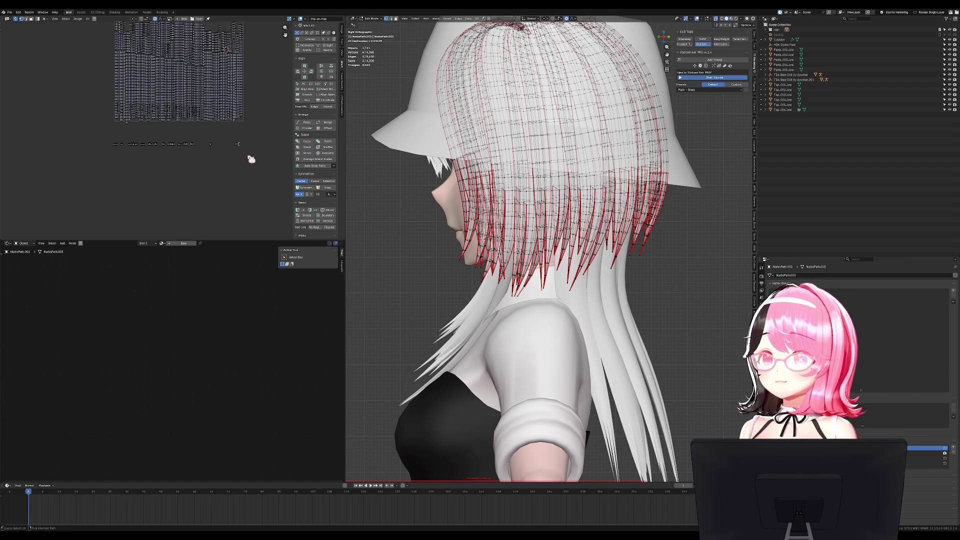
scroll(250, 158, "down", 5, "ctrl")
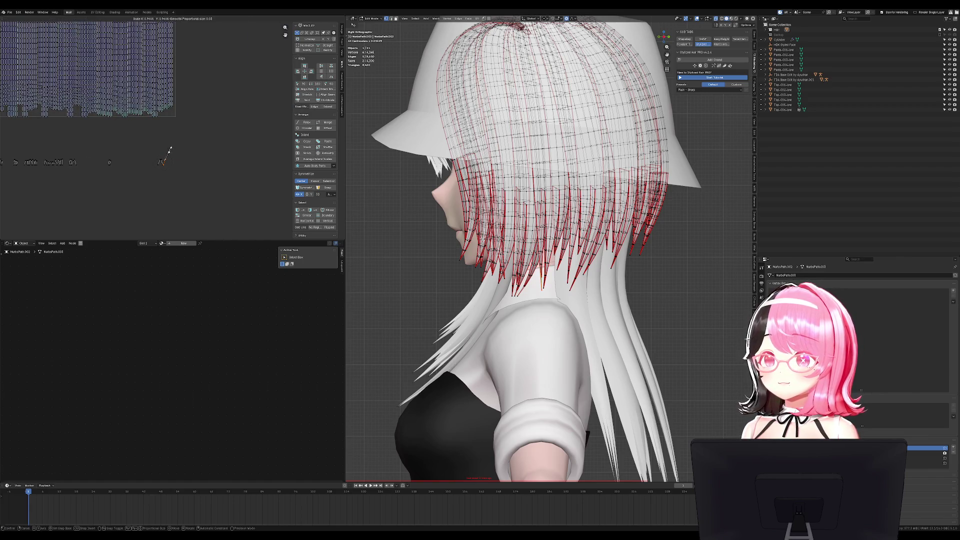
scroll(177, 160, "up", 2)
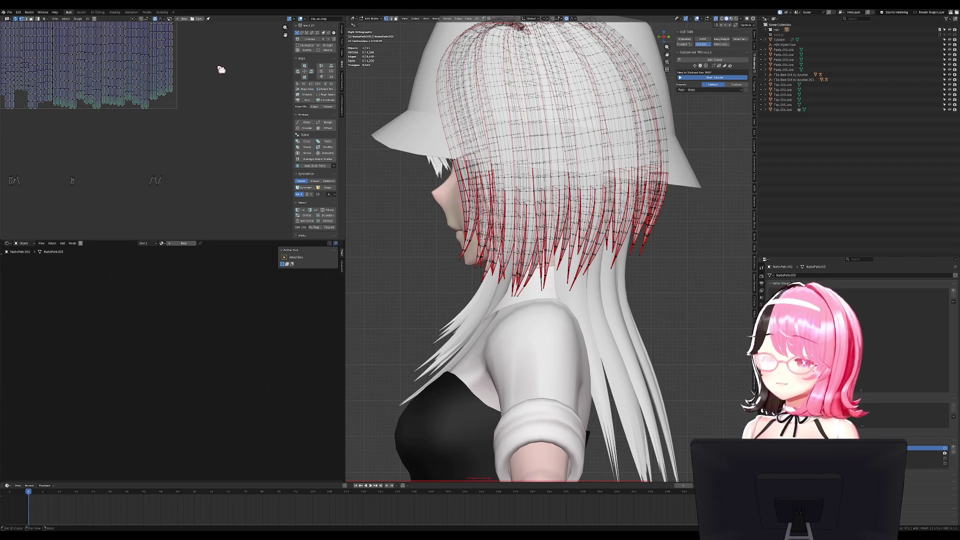
scroll(188, 171, "up", 2)
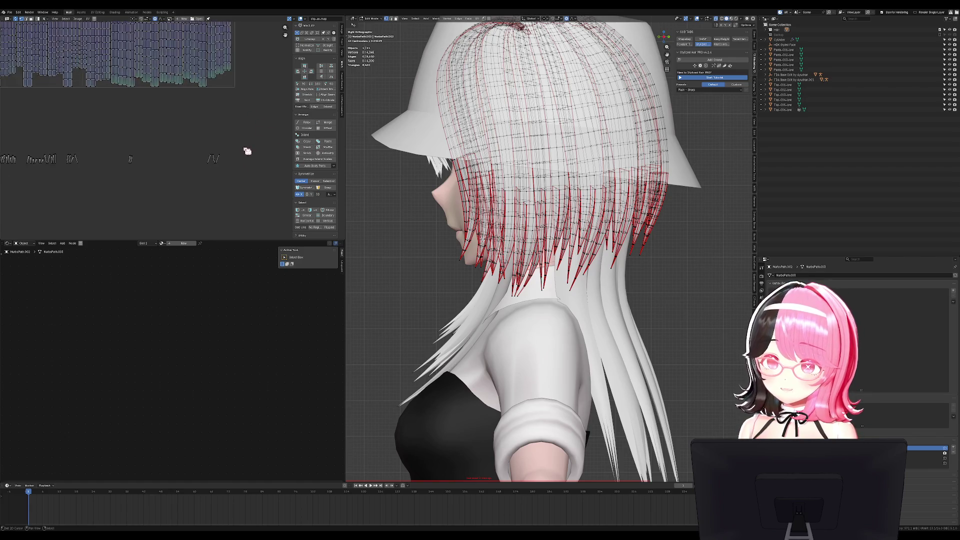
left_click_drag(279, 240, 279, 368)
scroll(138, 176, "up", 3)
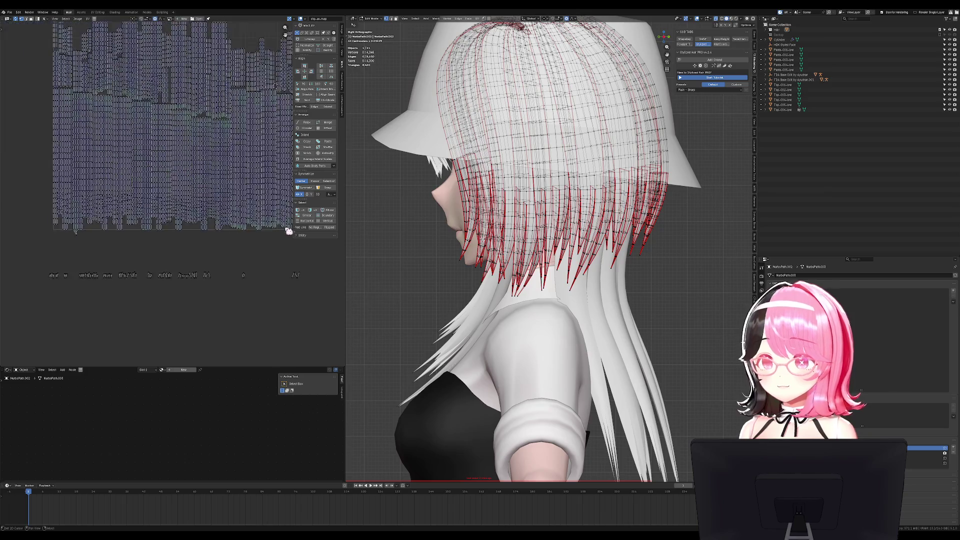
Brush-select a short loose UV strand piece and stitch it onto its island
scroll(138, 176, "up", 5)
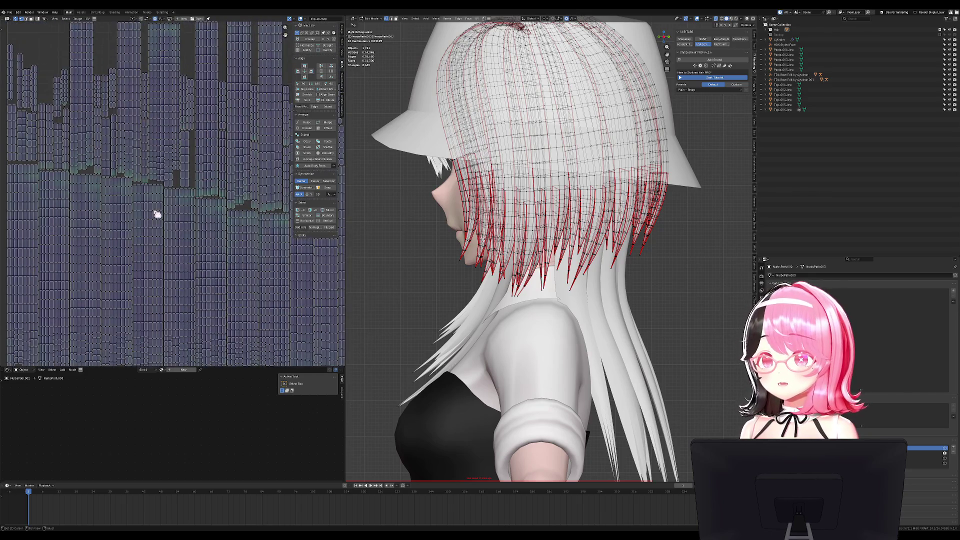
scroll(193, 238, "up", 5)
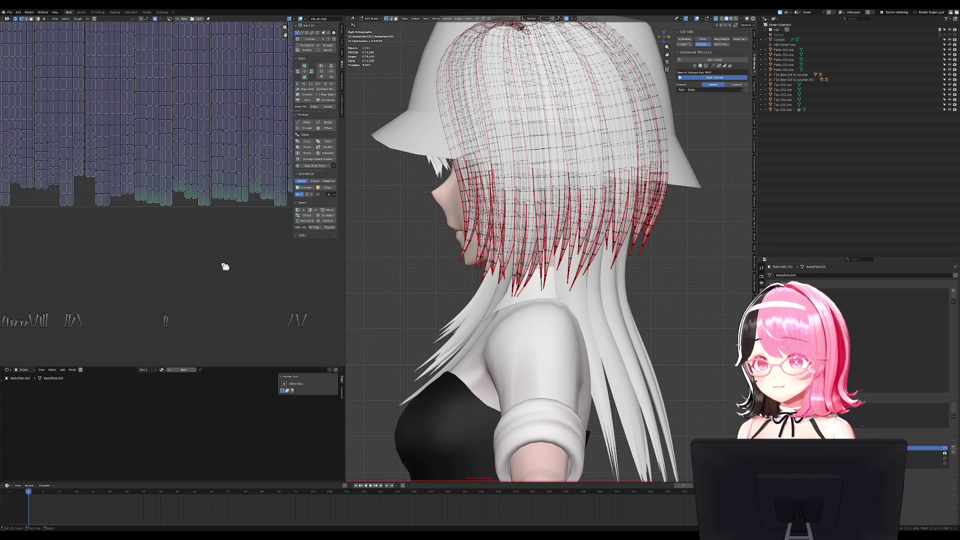
key("c")
left_click_drag(176, 236, 193, 232)
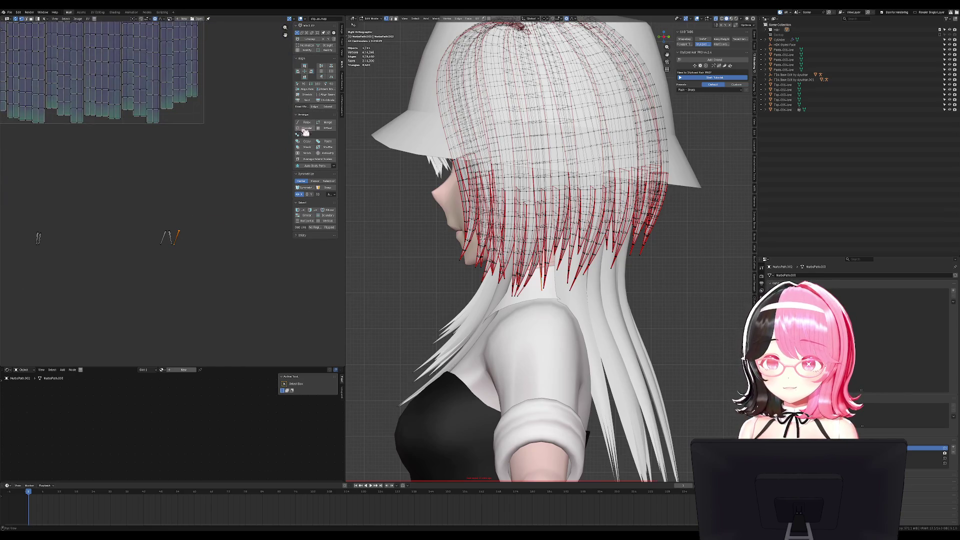
scroll(214, 161, "left", 3, "ctrl")
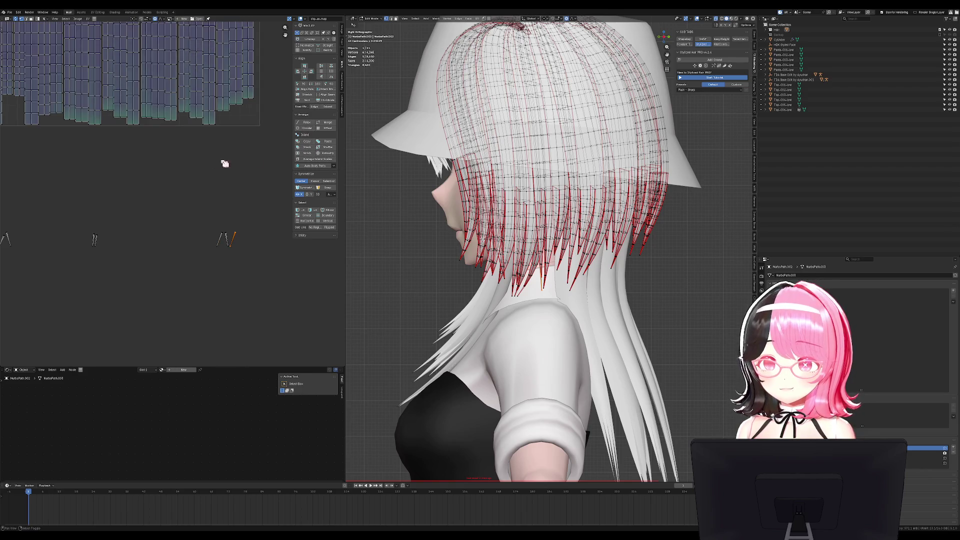
left_click(307, 153)
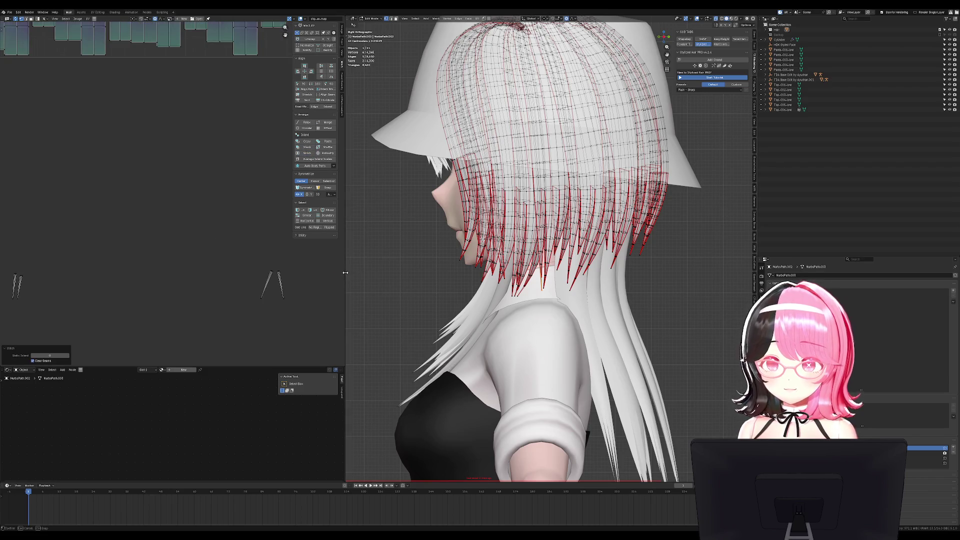
Widen the UV editor and stitch the first three loose strand pieces back into the hair block
left_click_drag(345, 272, 654, 273)
scroll(290, 206, "up", 5)
scroll(345, 215, "up", 5)
key("l")
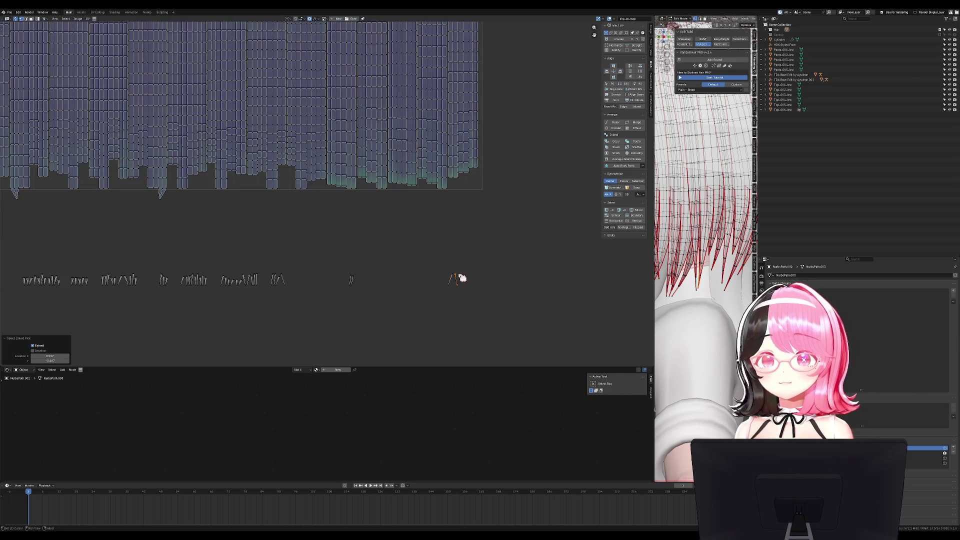
left_click(618, 153)
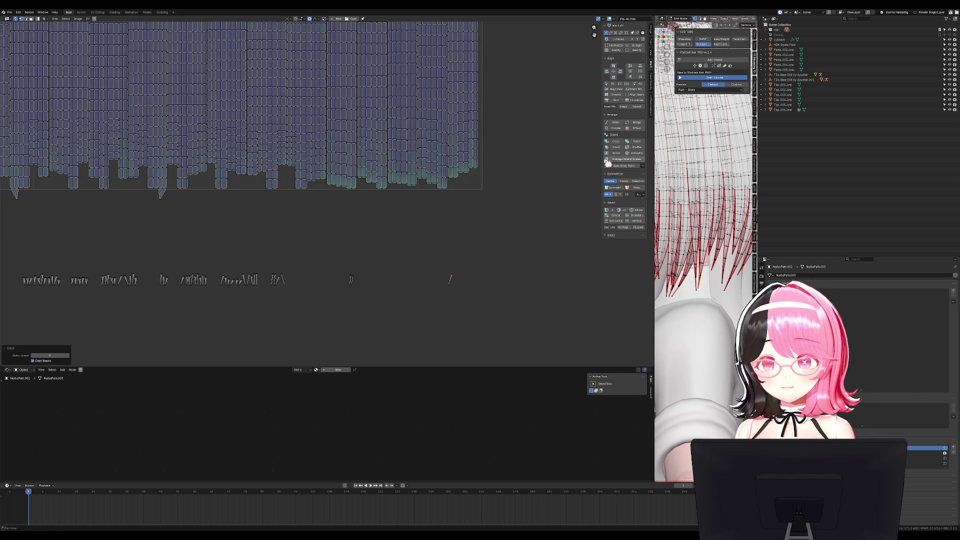
key("l")
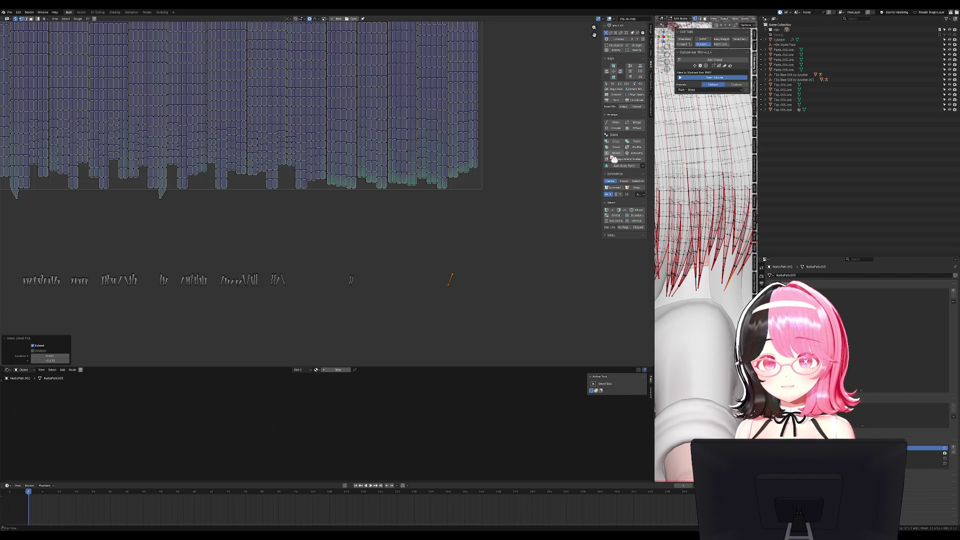
left_click(614, 154)
key("l")
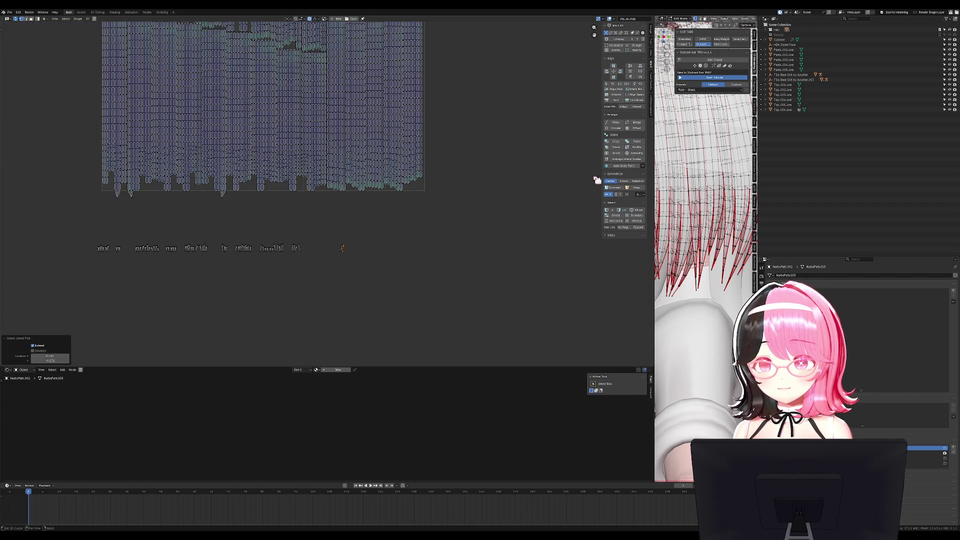
left_click(617, 153)
Stitch the next several strand remnants into place one by one
left_click(615, 154)
key("l")
left_click(616, 154)
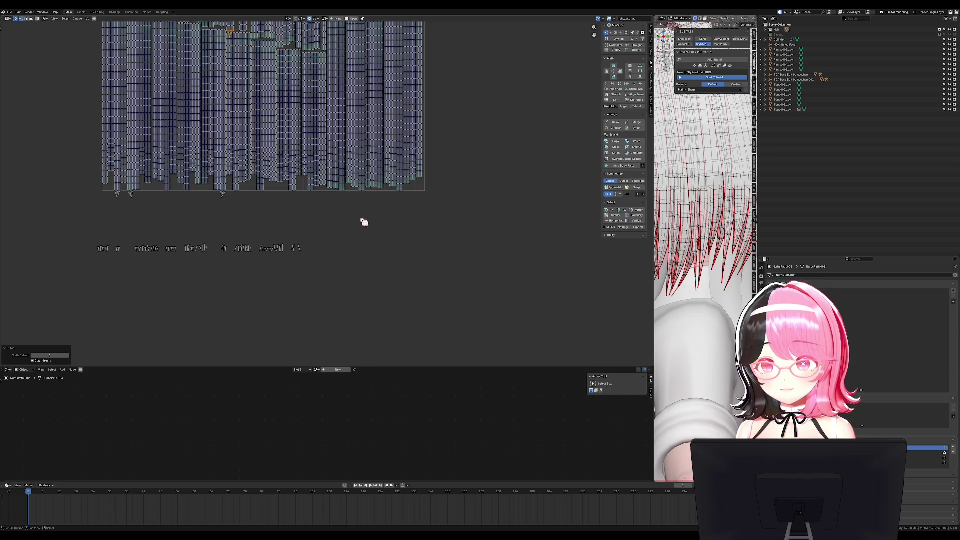
key("l")
left_click(620, 154)
key("l")
left_click(617, 155)
key("l")
left_click(619, 153)
Stitch two more loose strands into place and clear the selection
left_click(290, 247)
key("l")
left_click(616, 155)
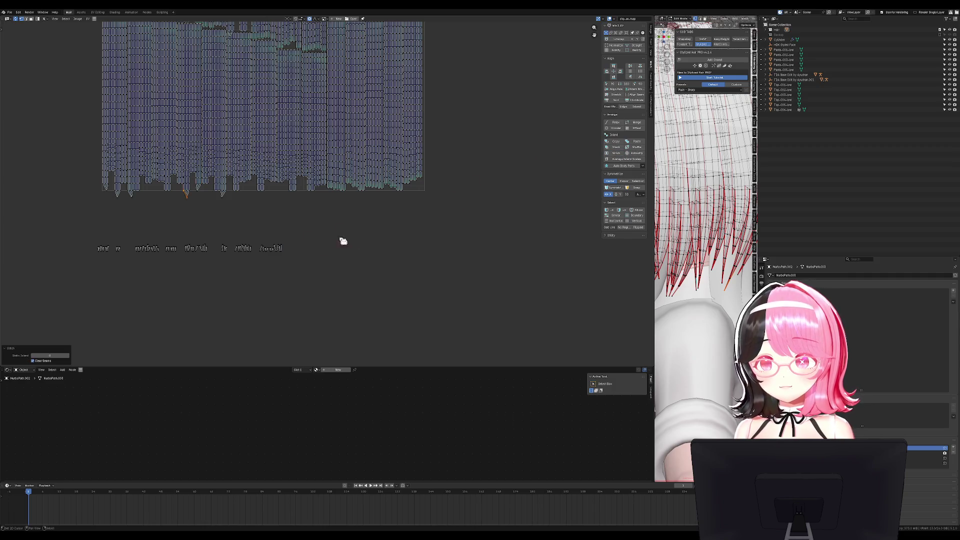
key("l")
left_click(617, 153)
scroll(404, 206, "up", 2)
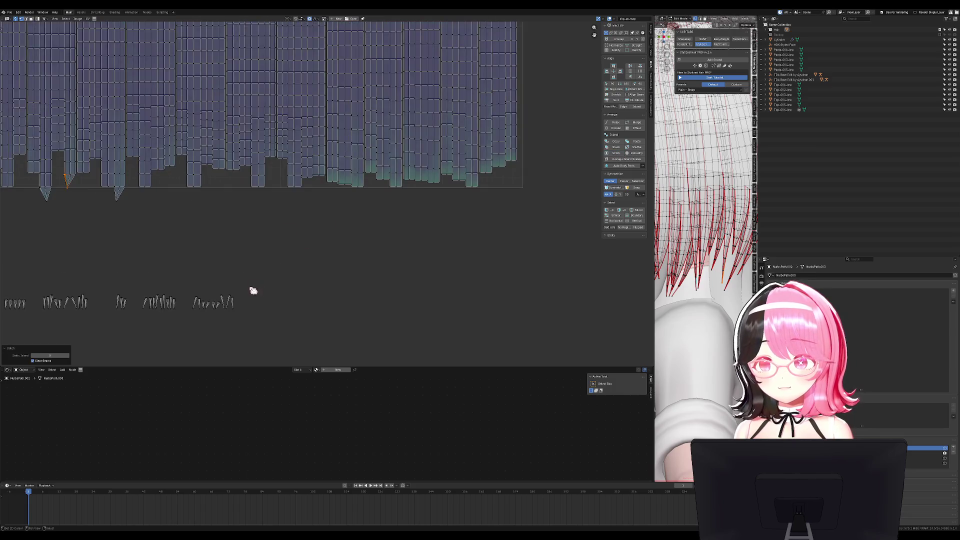
scroll(353, 274, "up", 1)
left_click(326, 296)
Stitch three loose lower-row strands into the top UV block
key("l")
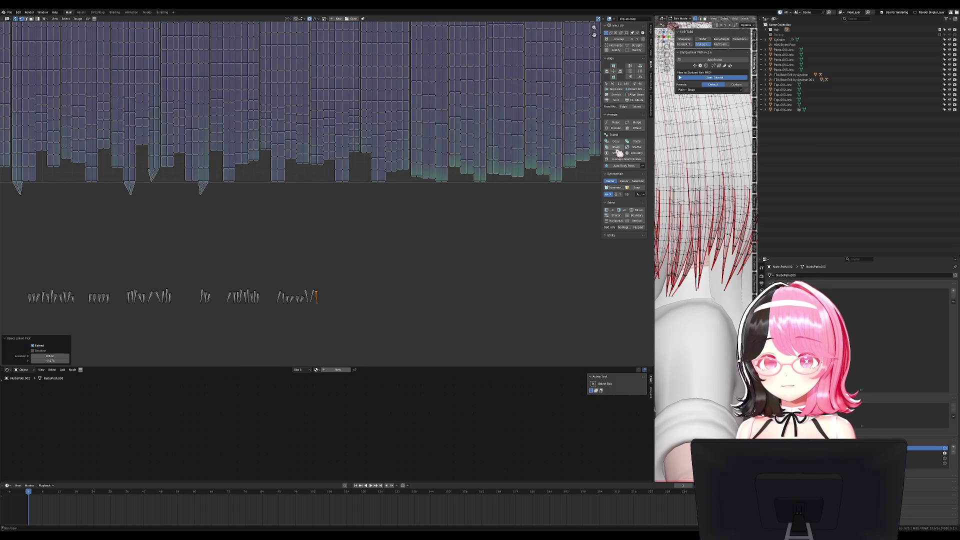
left_click(620, 152)
left_click(316, 295)
key("l")
left_click(623, 158)
left_click(309, 295)
key("l")
left_click(615, 154)
left_click(314, 292)
left_click(304, 298)
Stitch the next loose strand up to its island
key("l")
left_click(626, 157)
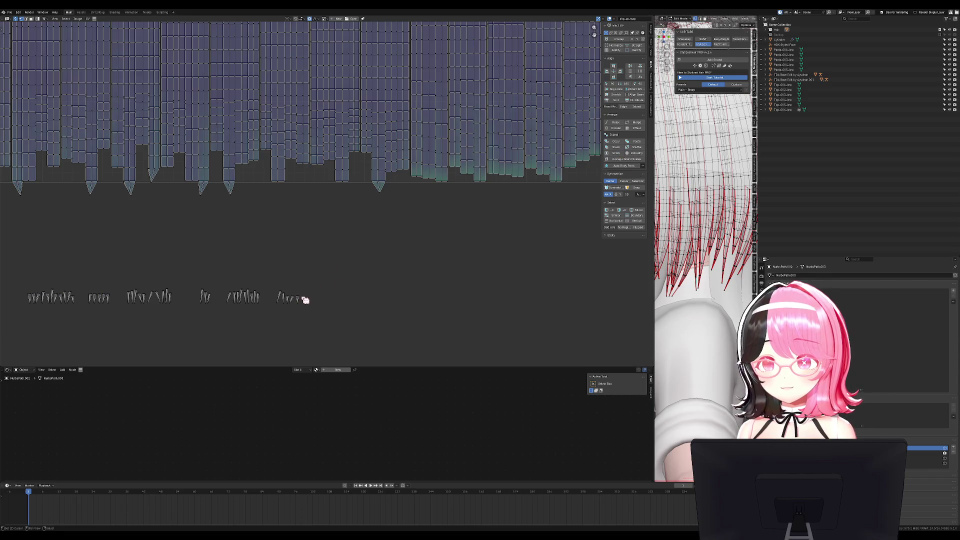
key("l")
left_click(615, 158)
key("l")
left_click(616, 152)
Pan the UV view to the remaining loose strands and select the rightmost one
mouse_move(445, 245)
middle_mouse_down()
mouse_move(547, 226)
mouse_move(579, 182)
mouse_move(609, 167)
middle_mouse_up()
key("a")
key("alt+a")
key("l")
scroll(587, 181, "down", 6)
scroll(578, 180, "up", 3)
mouse_move(448, 122)
middle_mouse_down()
mouse_move(356, 260)
mouse_move(402, 169)
middle_mouse_up()
scroll(478, 284, "up", 2)
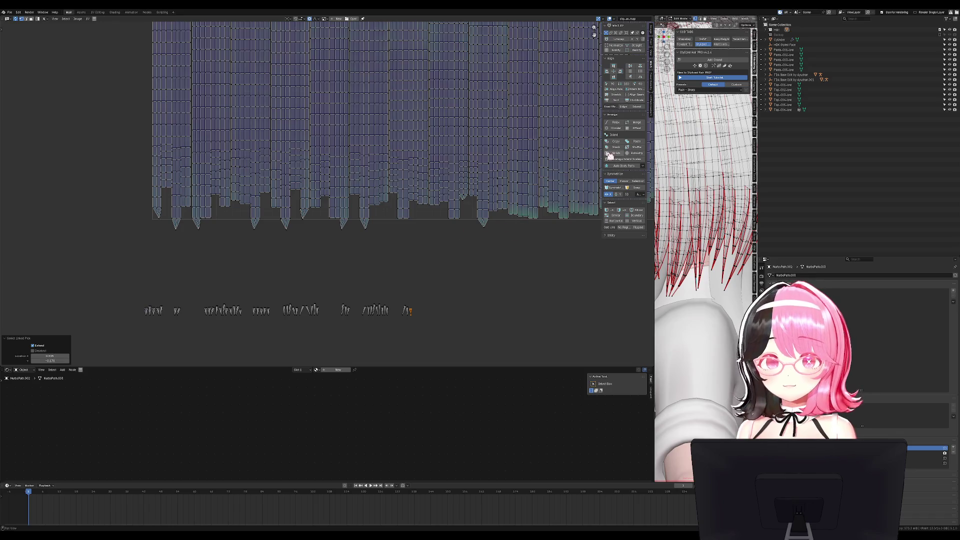
mouse_move(422, 315)
middle_mouse_down()
mouse_move(553, 208)
mouse_move(476, 228)
middle_mouse_up()
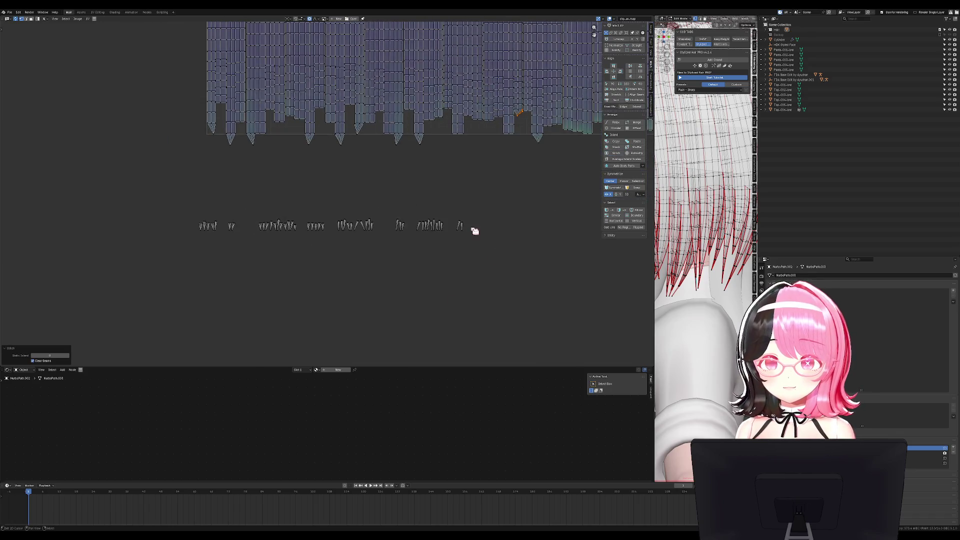
key("l")
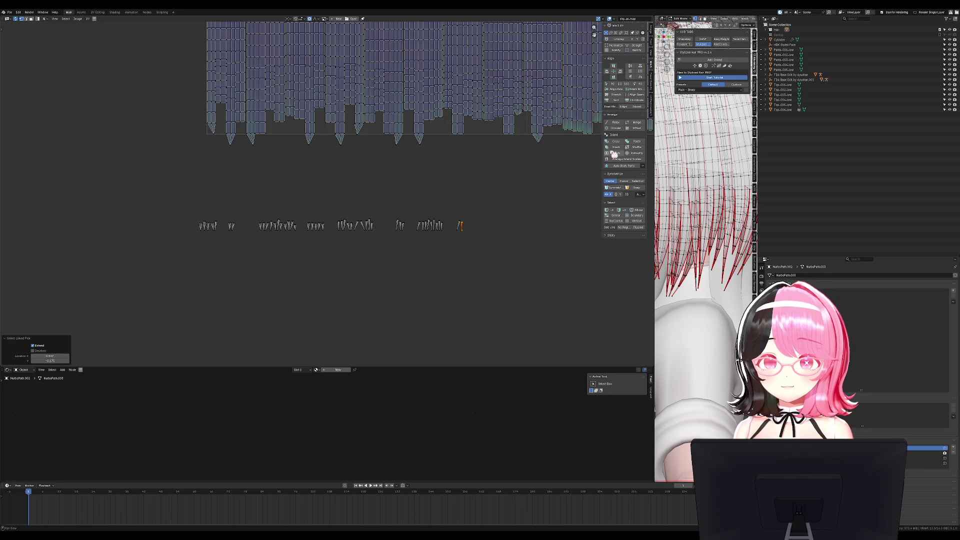
key("l")
Stitch the rightmost strand and the next loose strand into the upper island
left_click(617, 153)
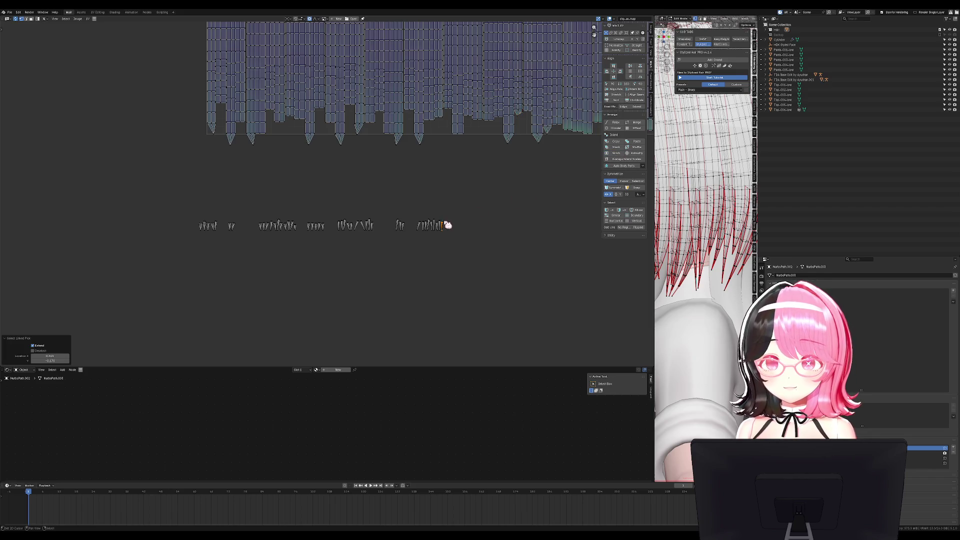
left_click(617, 154)
left_click(445, 225)
left_click(616, 155)
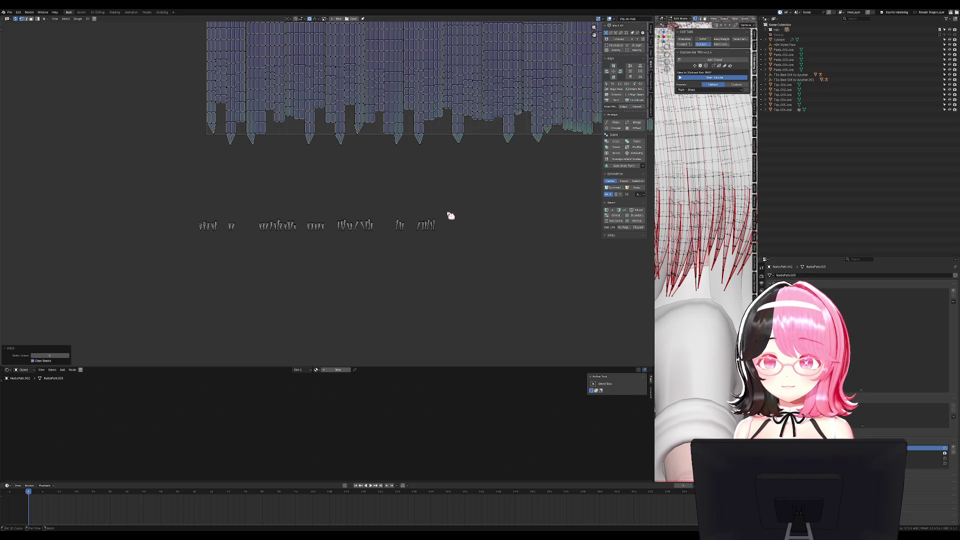
key("l")
left_click(629, 152)
left_click(426, 225)
Stitch the last few loose strands into the upper hair UV island
key("l")
key("l")
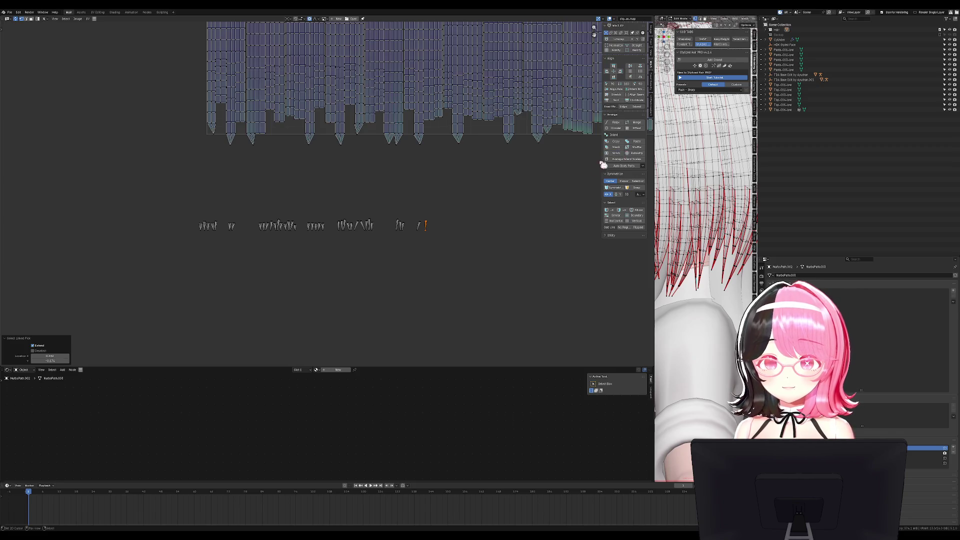
key("l")
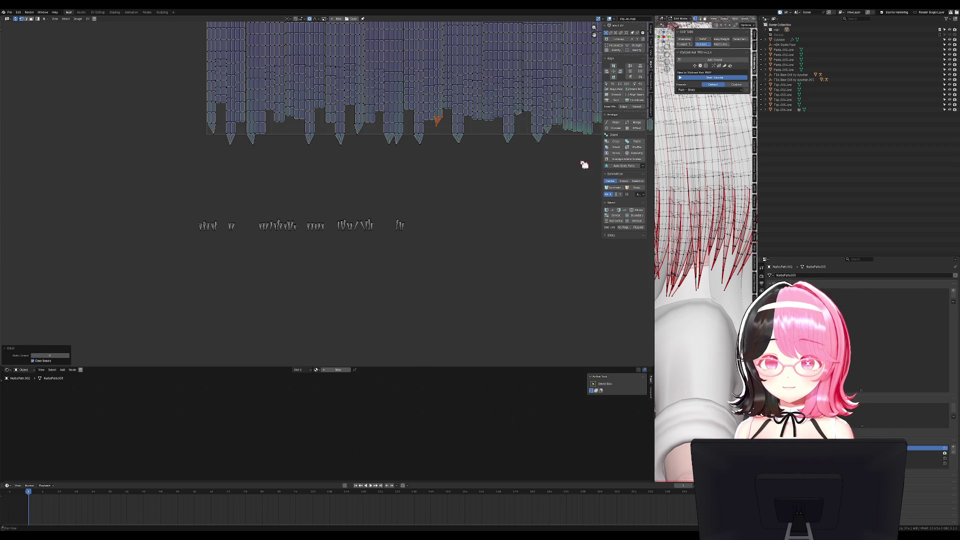
key("l")
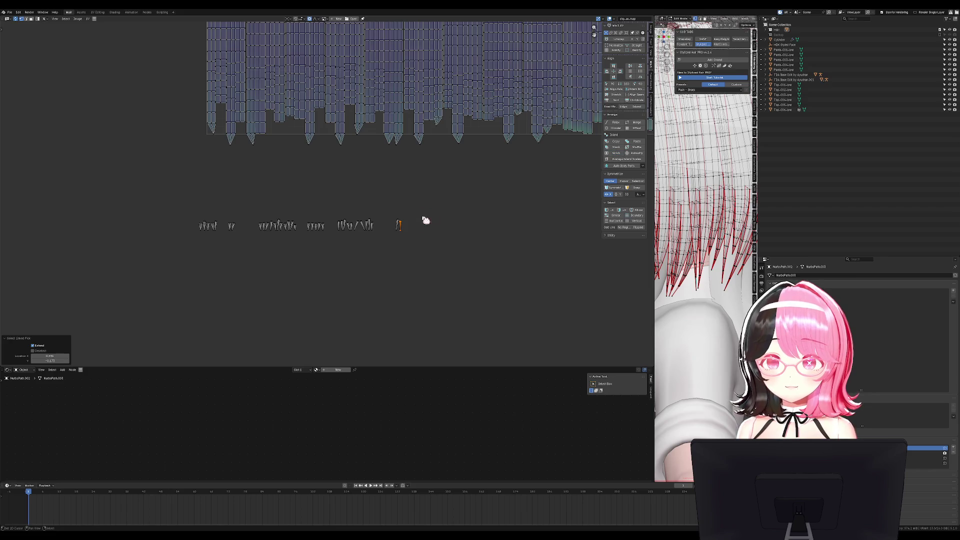
left_click(616, 153)
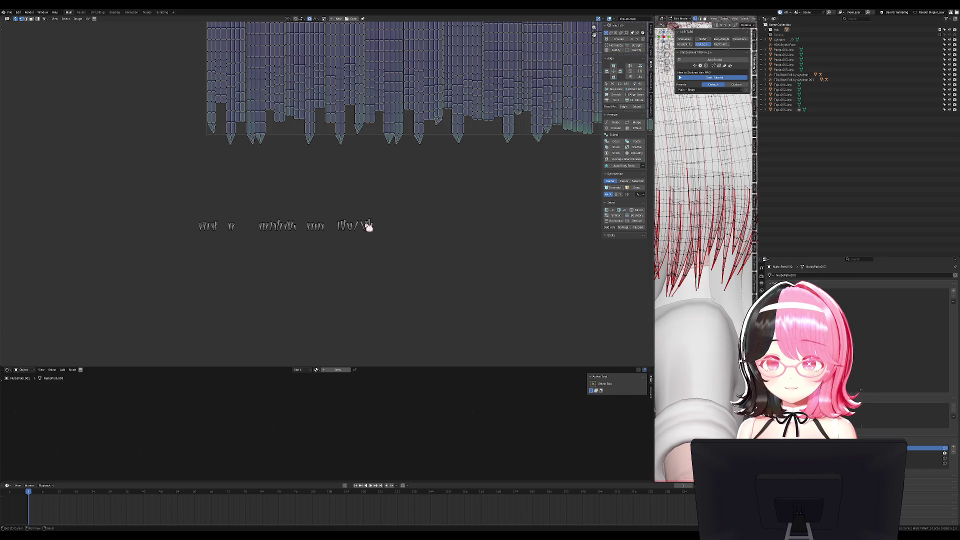
key("l")
left_click(616, 153)
key("l")
left_click(617, 153)
key("l")
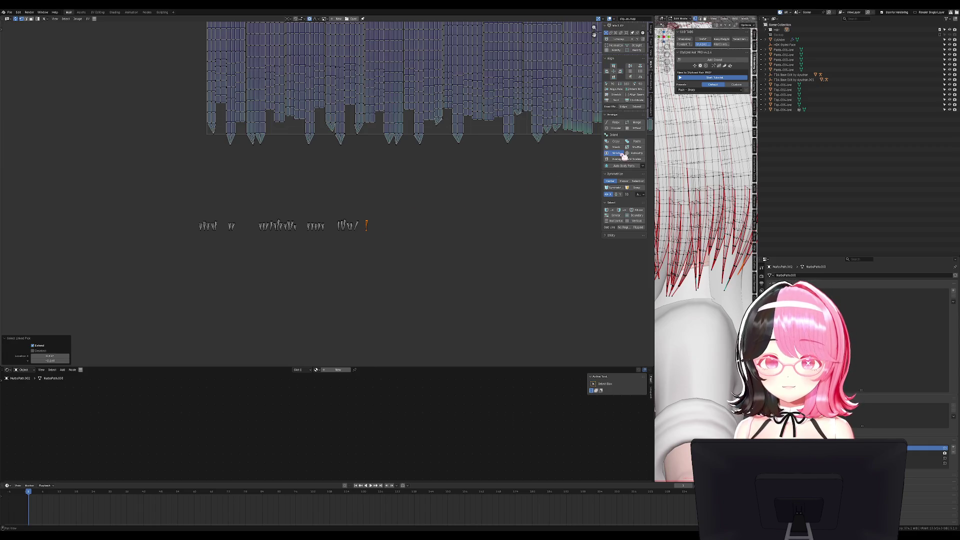
left_click(616, 154)
scroll(435, 185, "up", 3)
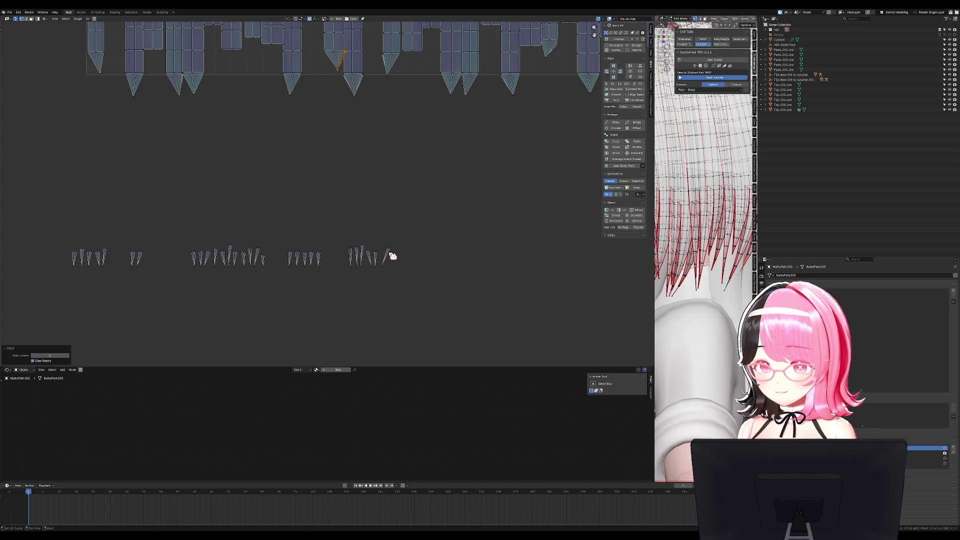
Stitch the first few loose strand islands into the upper hair island
key("l")
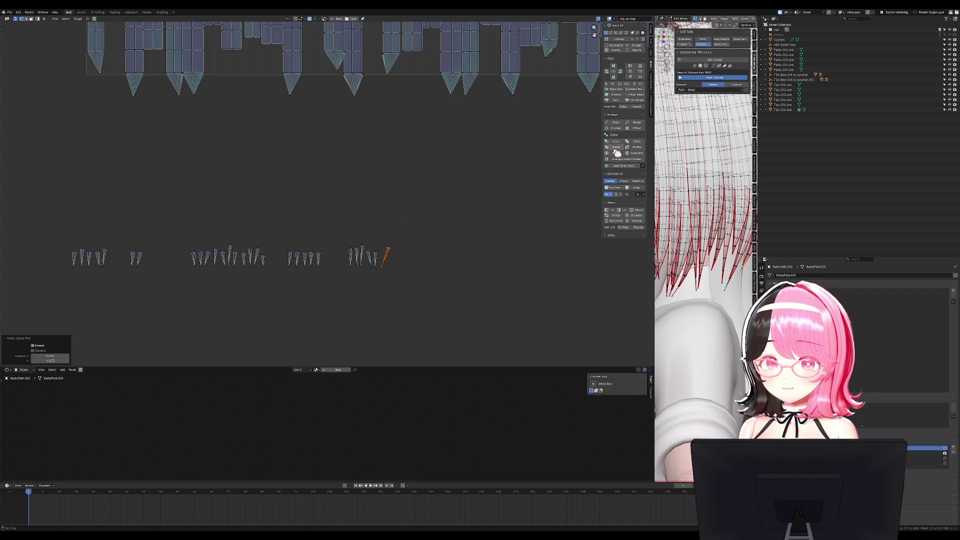
left_click(617, 153)
left_click(382, 253)
key("l")
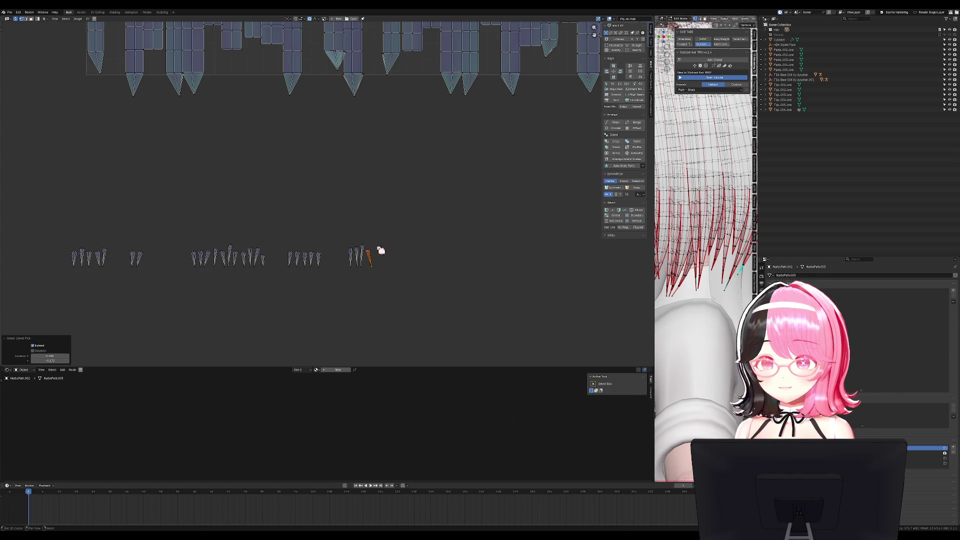
left_click(614, 154)
left_click(349, 250)
key("l")
left_click(619, 153)
left_click(364, 249)
Stitch the next strand islands in the row onto the large hair island
key("l")
left_click(615, 153)
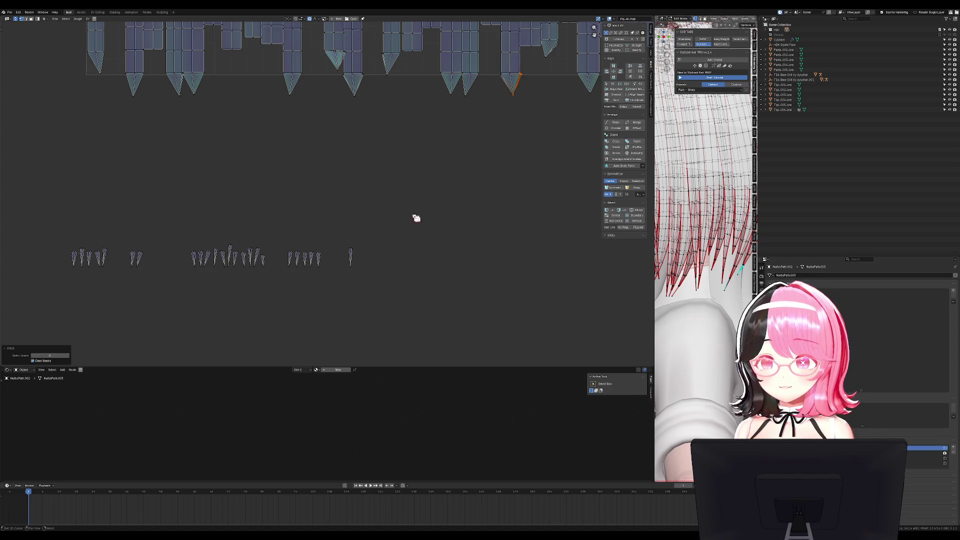
left_click(352, 252)
key("l")
left_click(617, 153)
left_click(319, 258)
key("l")
left_click(617, 153)
left_click(314, 257)
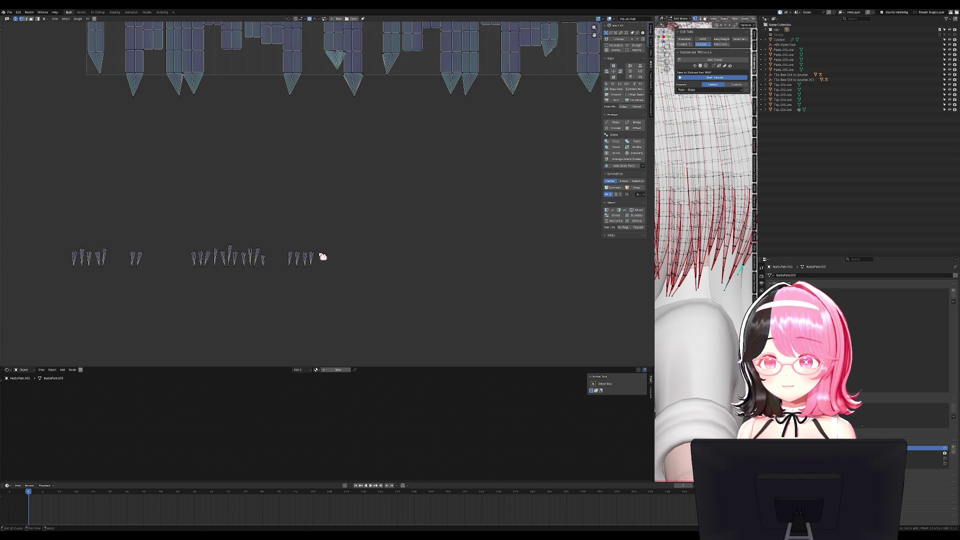
key("l")
left_click(617, 153)
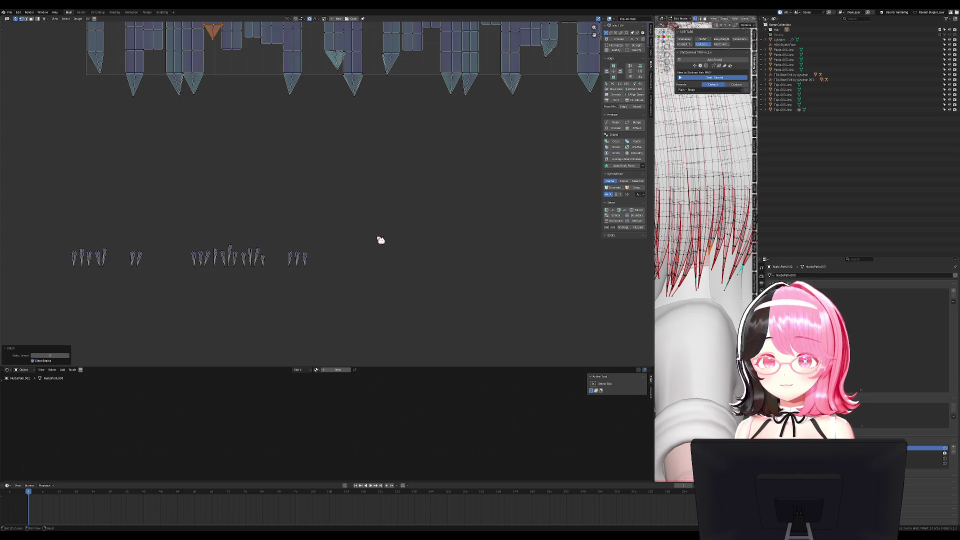
Zoom in on the last strand islands and select the right-most one
left_click(304, 256)
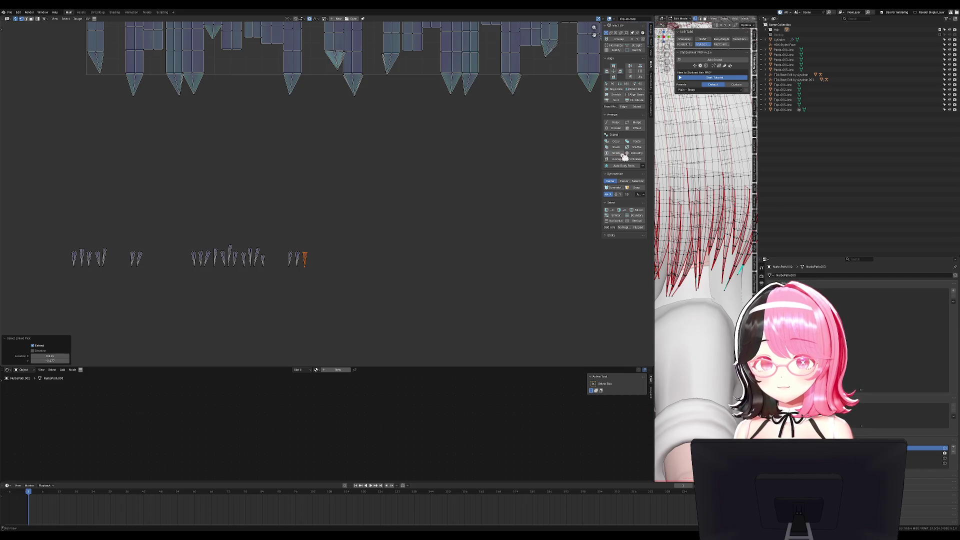
mouse_move(308, 257)
middle_mouse_down()
mouse_move(519, 217)
mouse_move(352, 157)
middle_mouse_up()
scroll(444, 189, "down", 3)
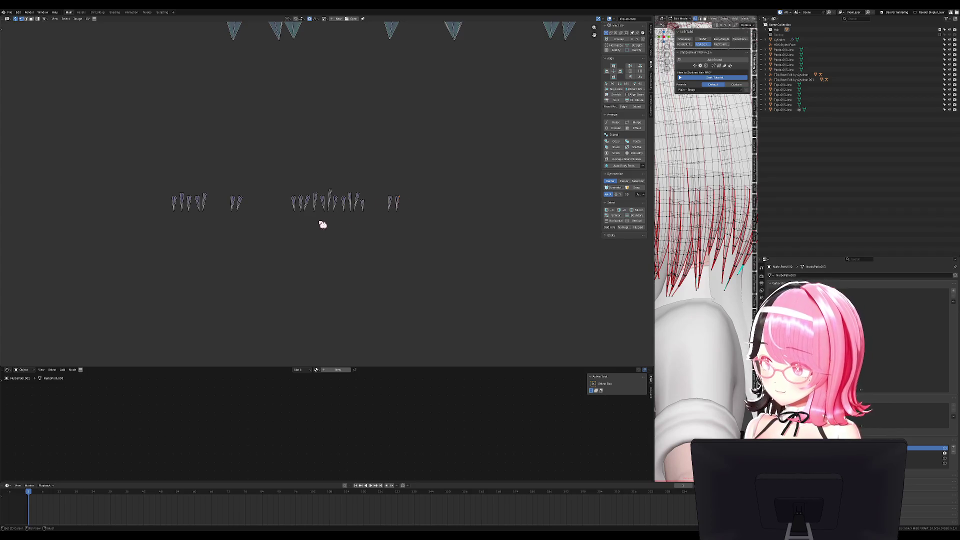
scroll(412, 204, "up", 2)
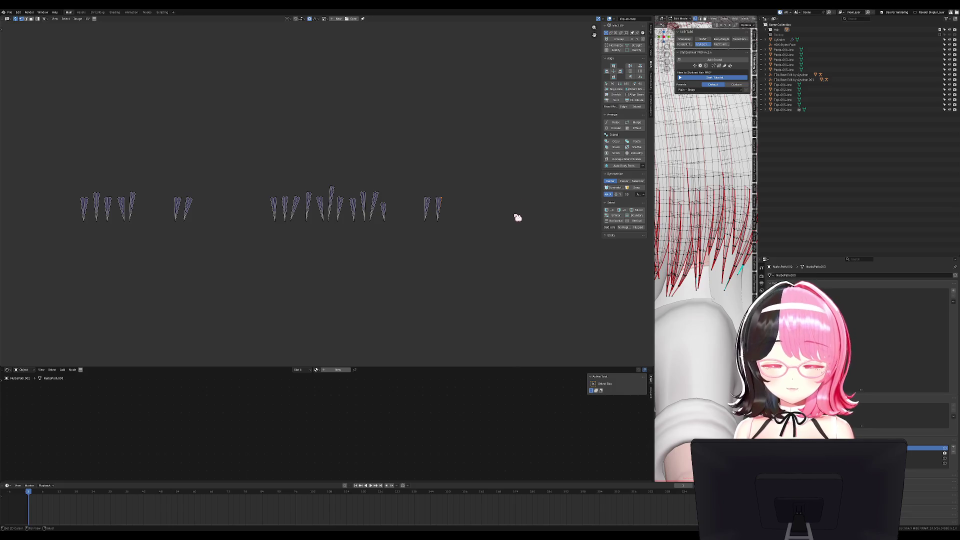
key("l")
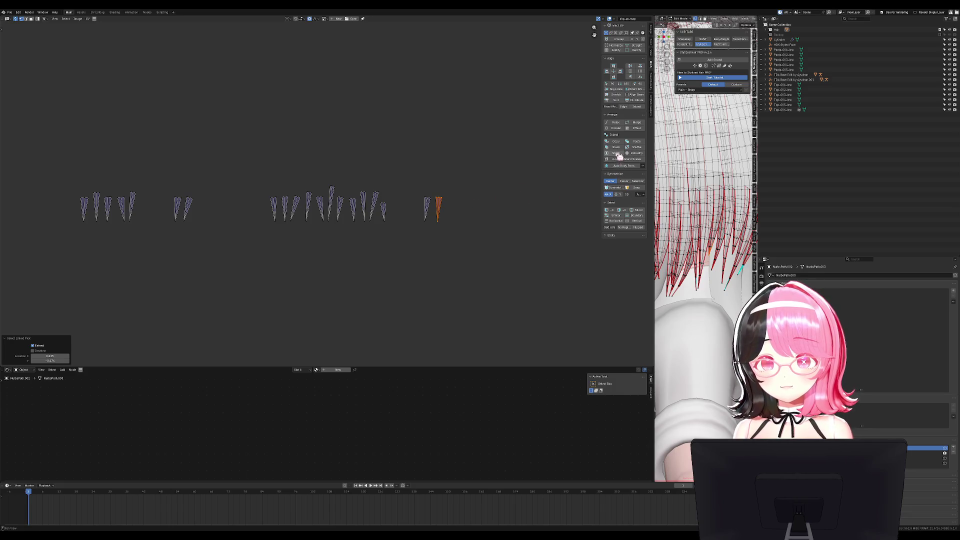
scroll(506, 188, "down", 4)
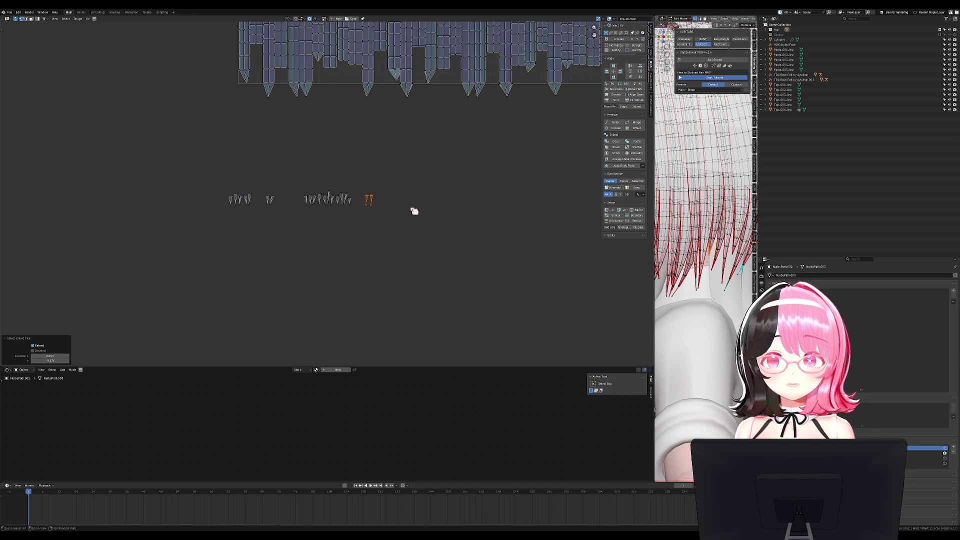
Stitch two more strand islands, including the orange one, into the large hair grid
scroll(415, 210, "up", 3)
middle_click_drag(495, 178, 607, 149)
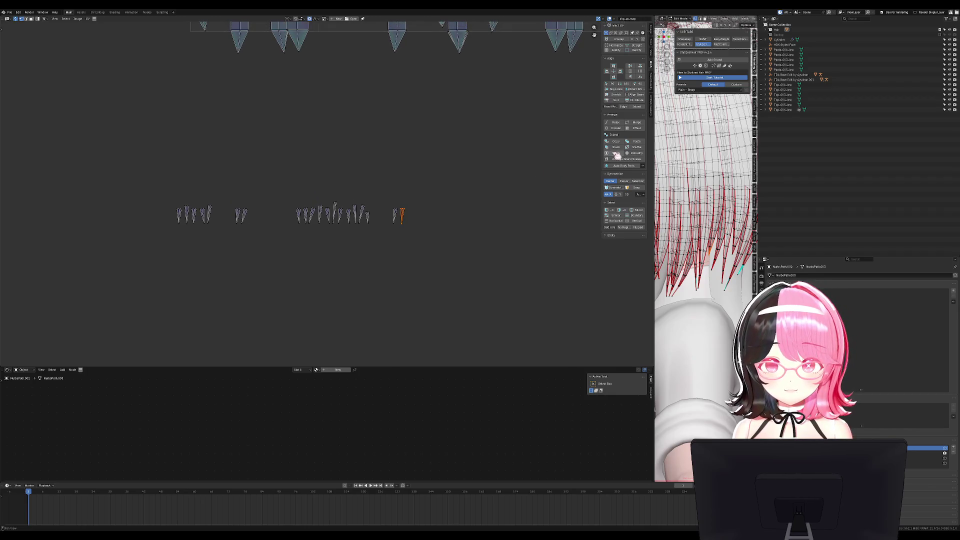
left_click(617, 154)
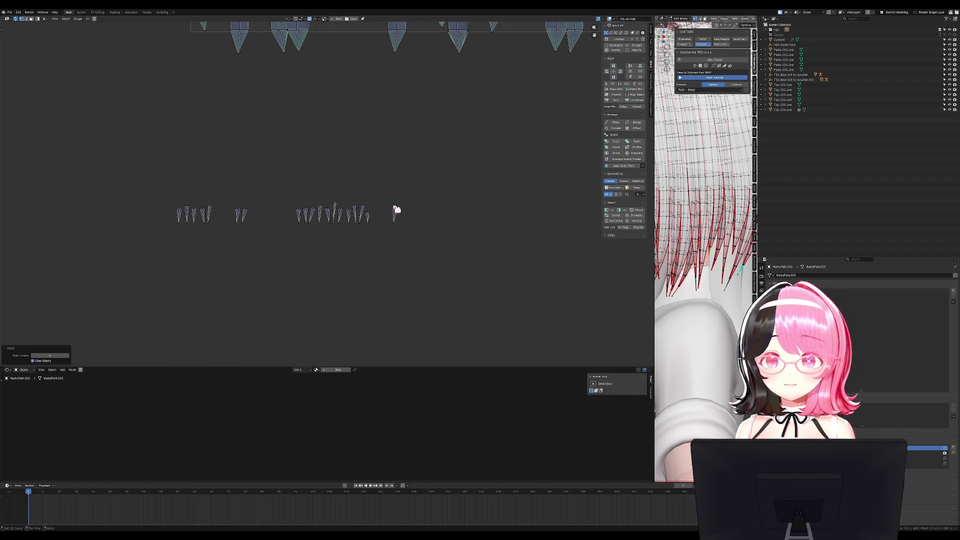
key("l")
scroll(470, 194, "down", 5)
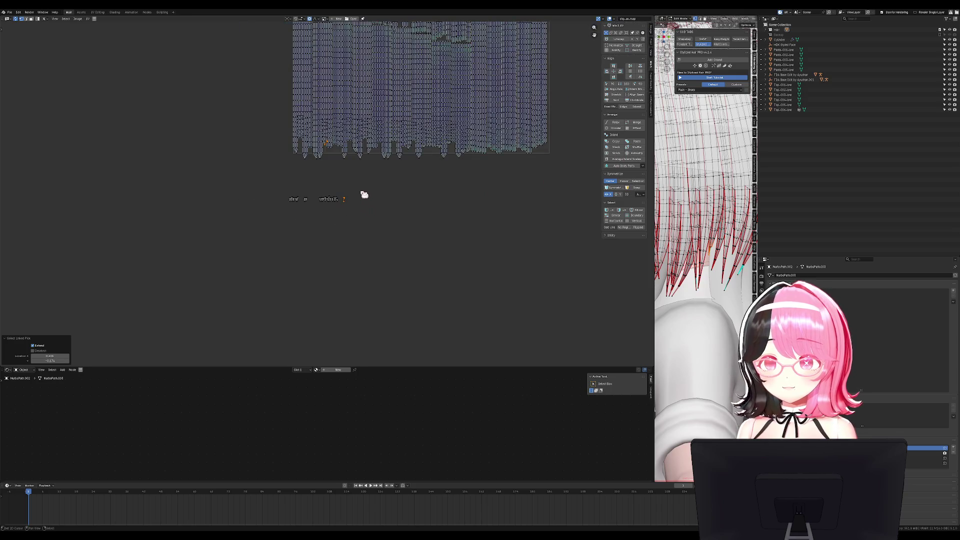
scroll(358, 202, "up", 1)
key("l")
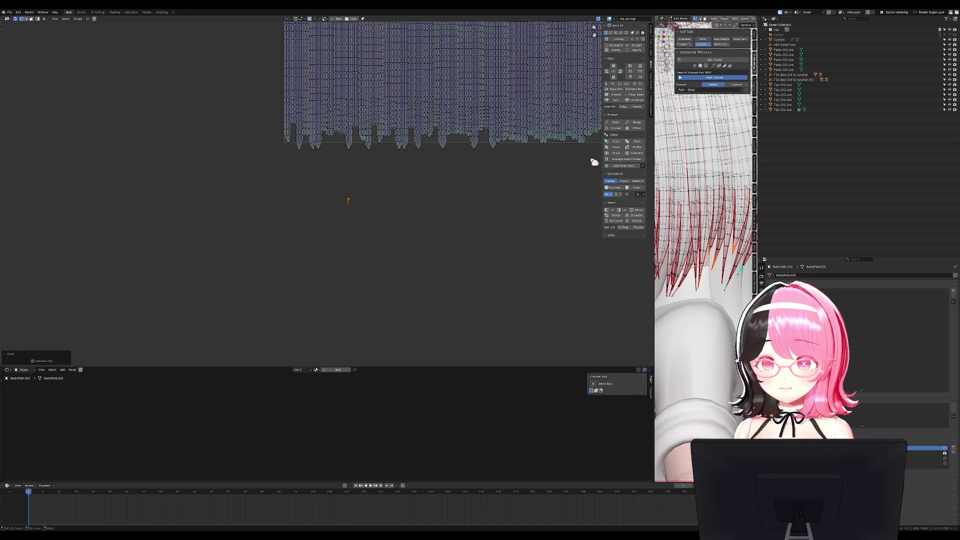
left_click(617, 154)
scroll(380, 217, "up", 1)
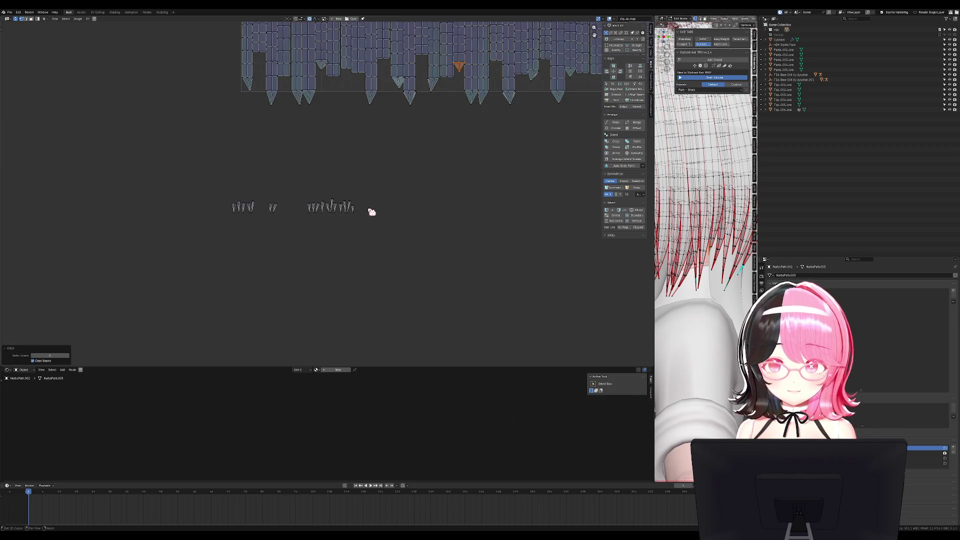
Try selecting several neighbouring small strand islands, undoing each selection
key("l")
key("ctrl+z")
key("l")
key("ctrl+z")
key("l")
key("ctrl+z")
key("l")
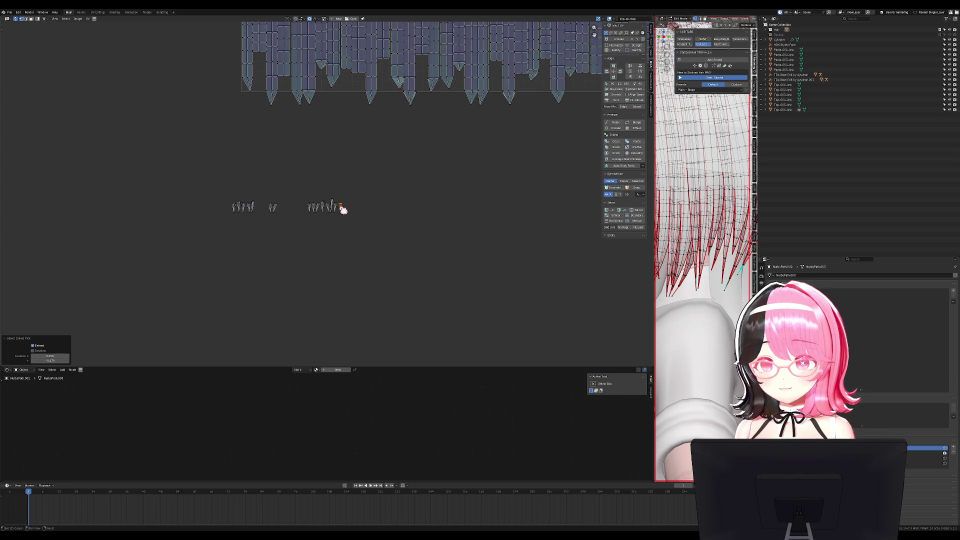
key("ctrl+z")
Stitch one more strand island, then take the hair mesh out of Edit Mode
key("l")
left_click(616, 153)
key("ctrl+z")
key("l")
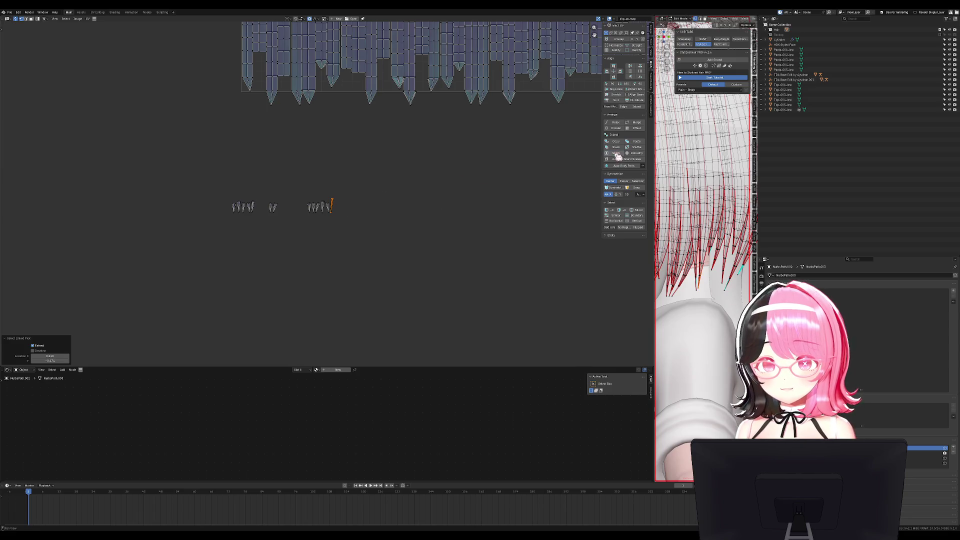
key("ctrl+z")
key("l")
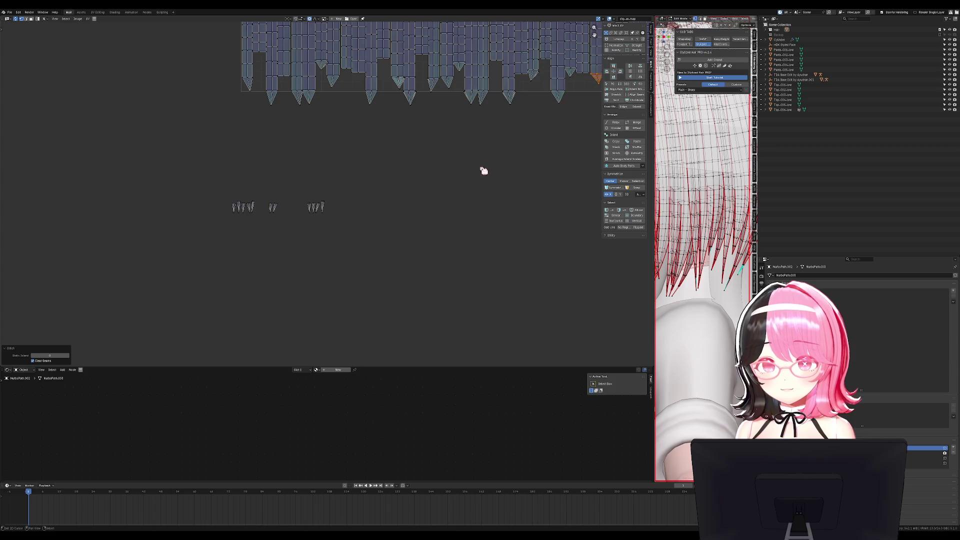
key("Tab")
middle_click_drag(480, 166, 469, 292)
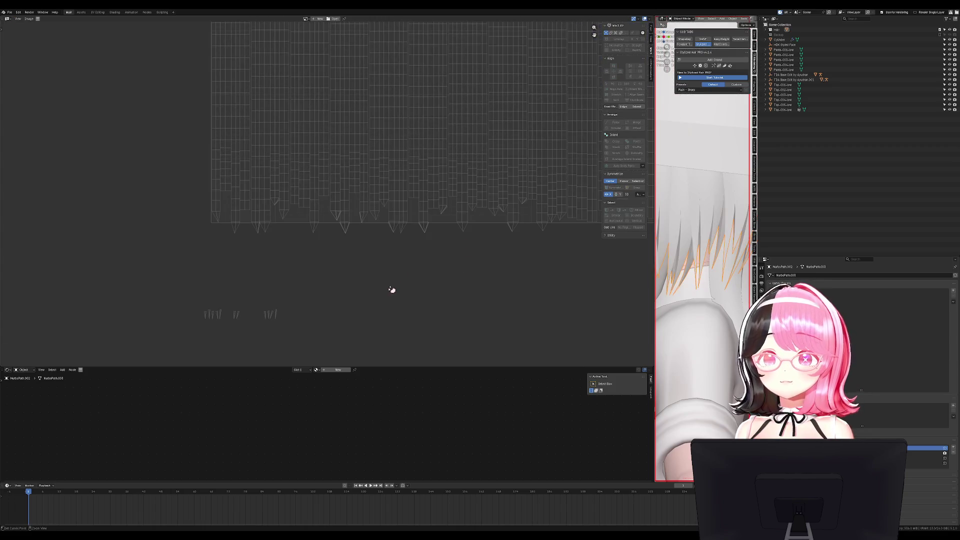
Save the hair blend file and put the hair mesh back into Edit Mode
key("ctrl+s")
scroll(399, 277, "up", 5)
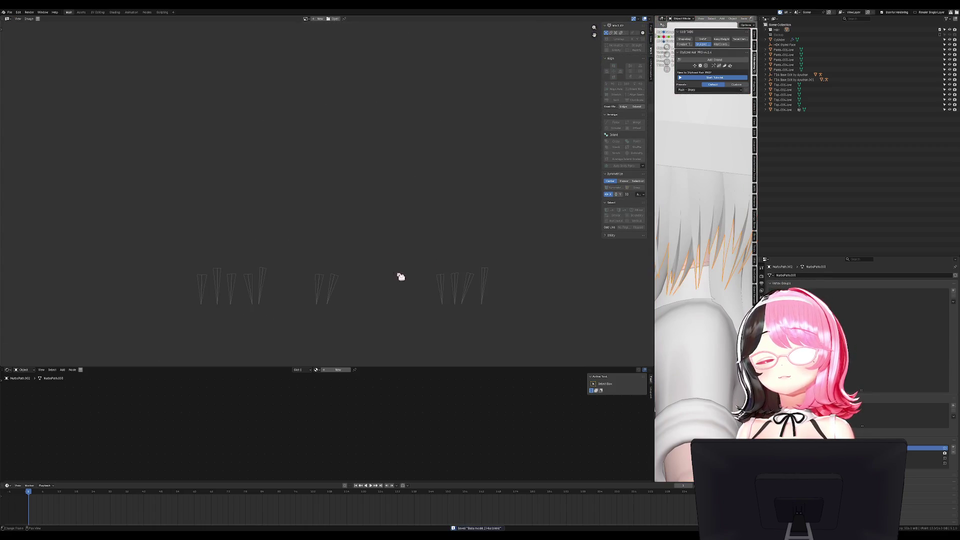
scroll(440, 240, "up", 1)
key("Tab")
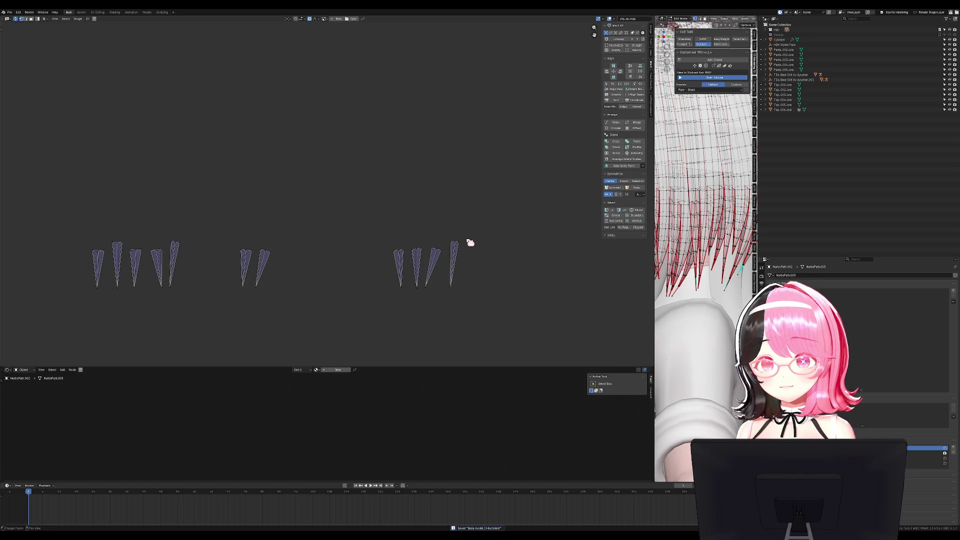
Stack all the spike islands onto one another and move the stacked island aside
key("l")
key("h")
key("l")
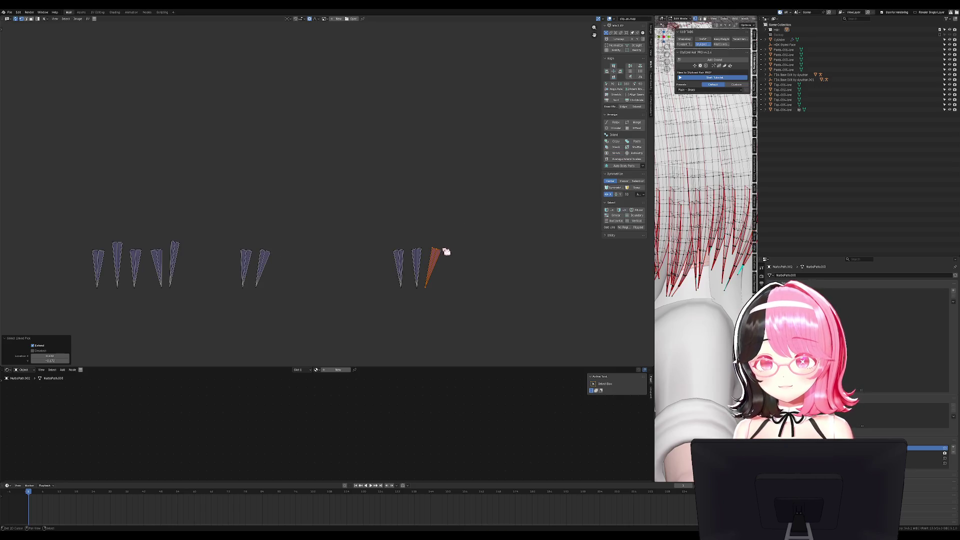
key("h")
key("l")
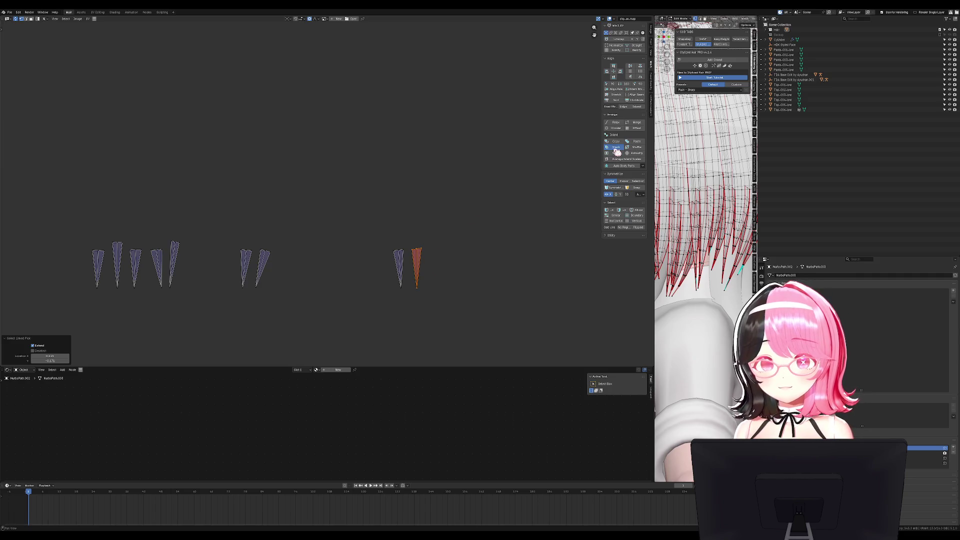
left_click(616, 147)
key("alt+h")
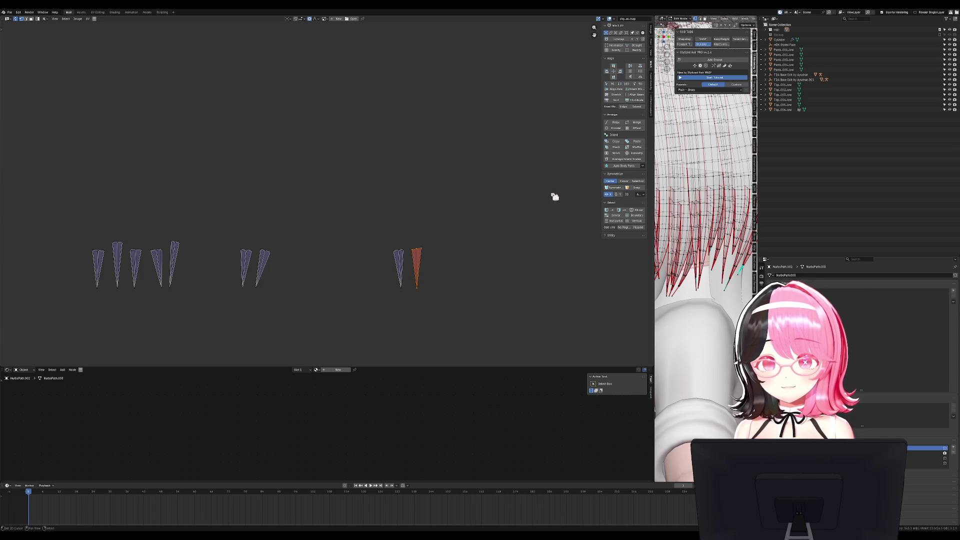
scroll(369, 235, "down", 2)
key("a")
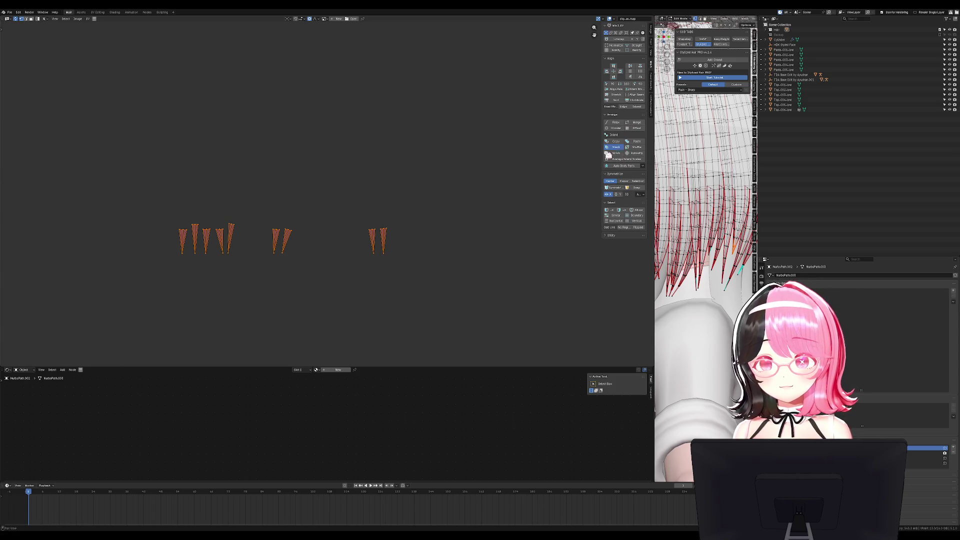
left_click(616, 147)
key("g")
left_click(511, 208)
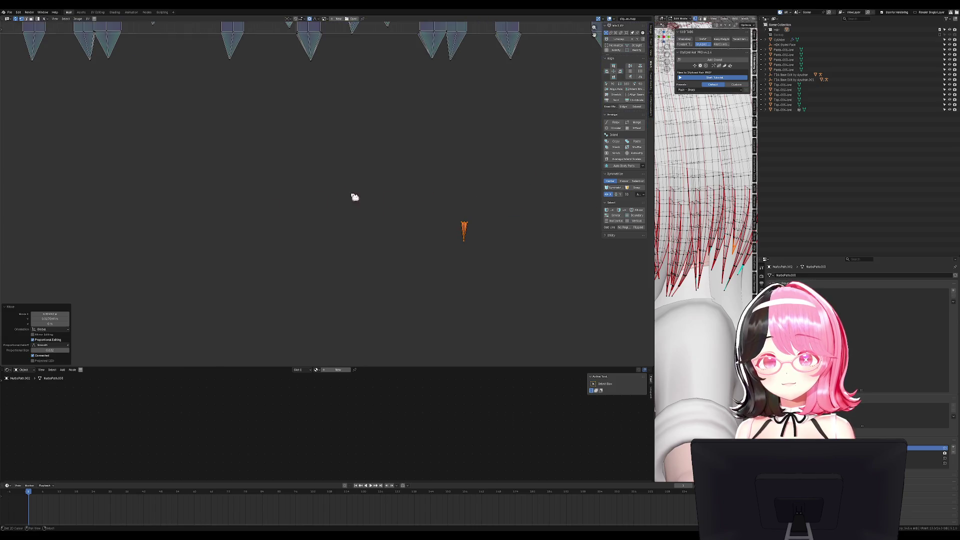
Try stitching the stacked spike island into the hair layout, then undo it
middle_click_drag(527, 241, 444, 206)
key("l")
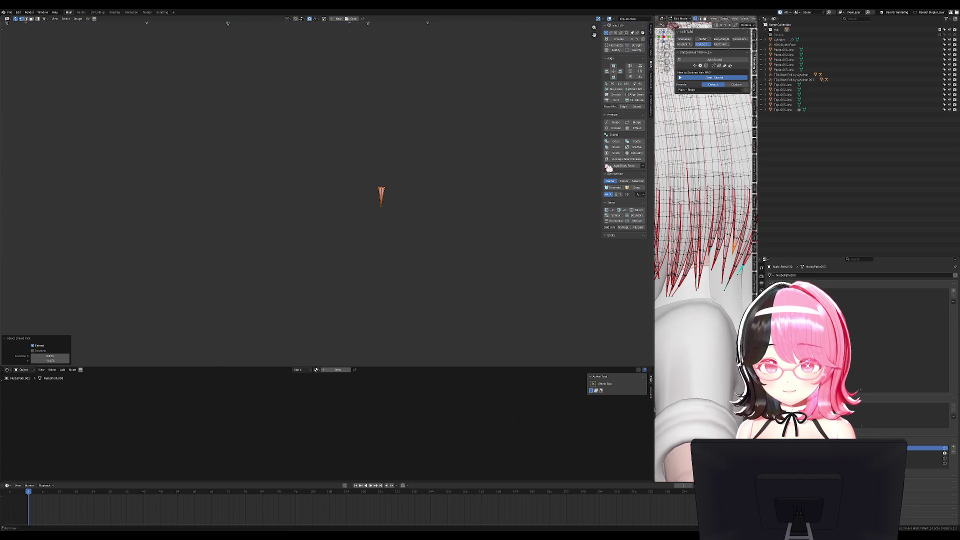
left_click(413, 193)
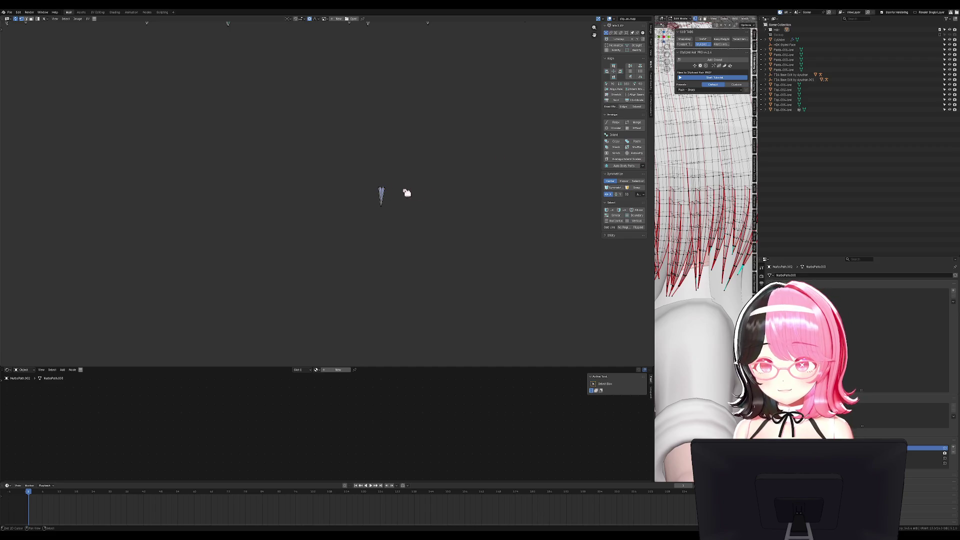
key("l")
left_click(403, 185)
key("l")
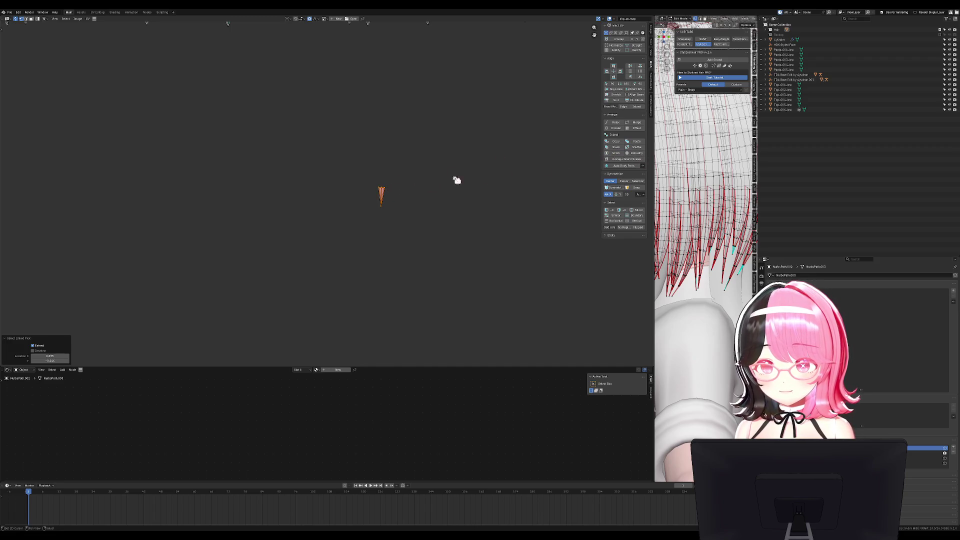
left_click(622, 155)
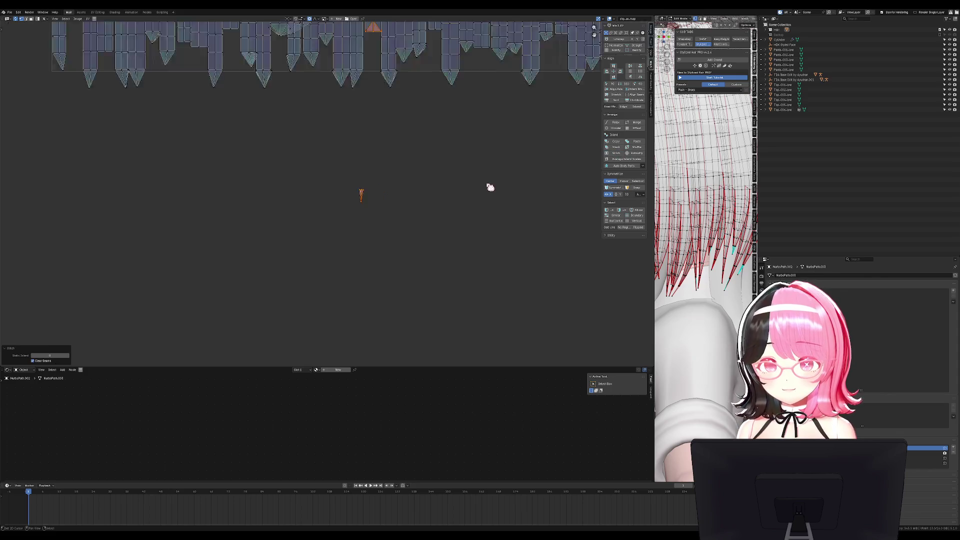
key("ctrl+z")
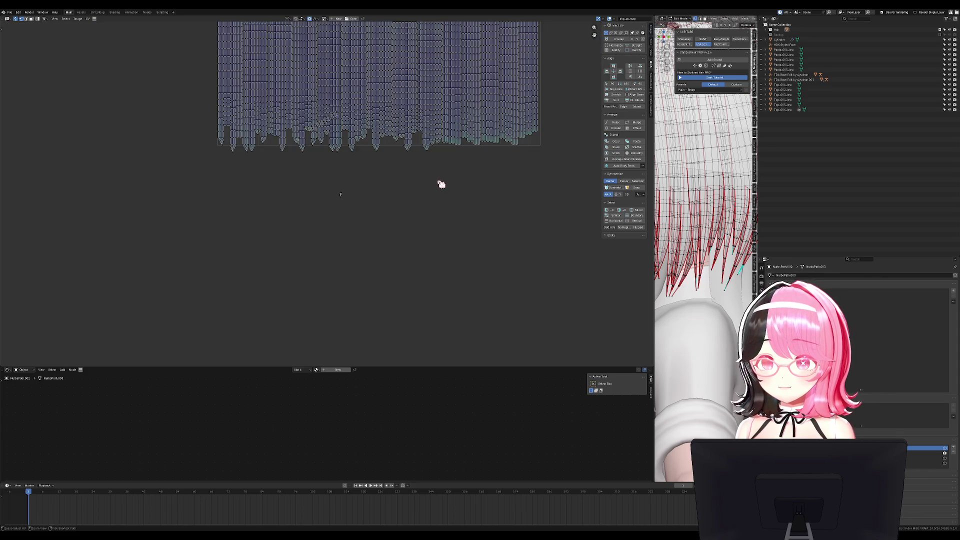
Select a small island and zoom in and out to inspect it
scroll(435, 193, "up", 3)
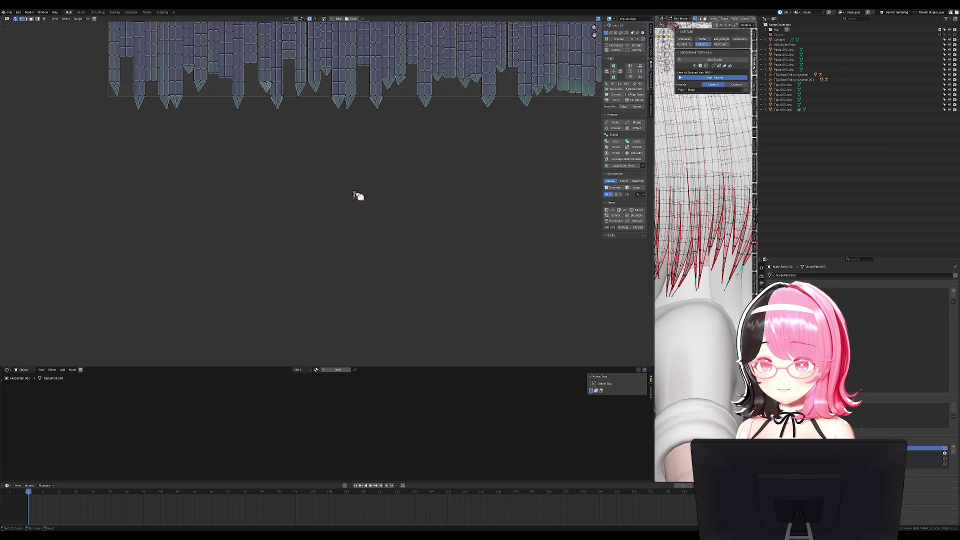
key("l")
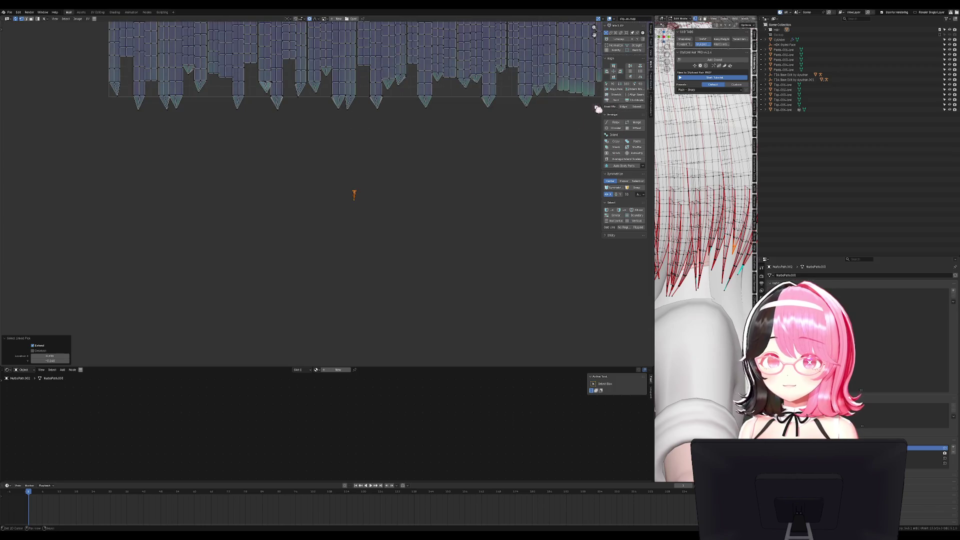
scroll(471, 135, "down", 5)
scroll(440, 180, "up", 4)
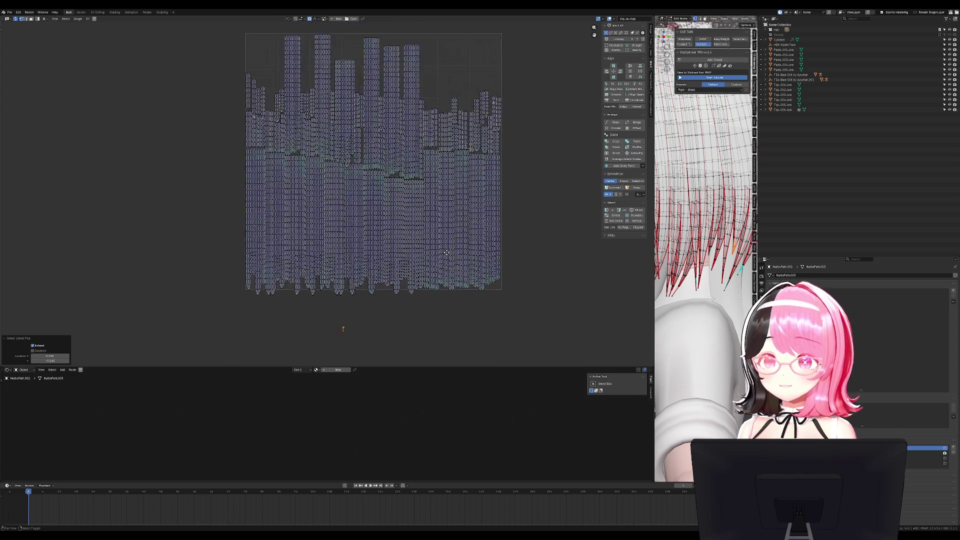
scroll(446, 251, "up", 2)
scroll(451, 215, "down", 3, "shift")
scroll(568, 197, "up", 1)
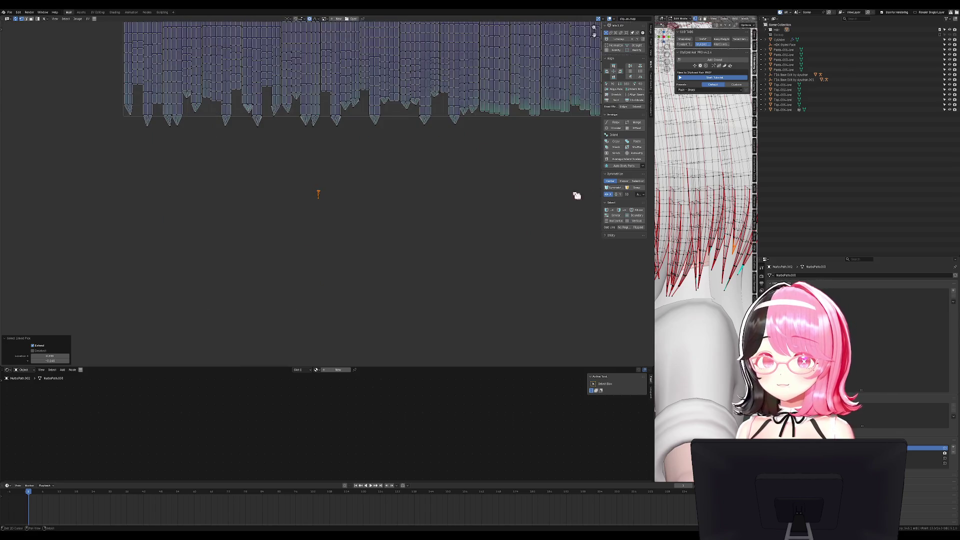
scroll(522, 239, "up", 3, "shift")
scroll(550, 180, "down", 2)
scroll(440, 216, "up", 3)
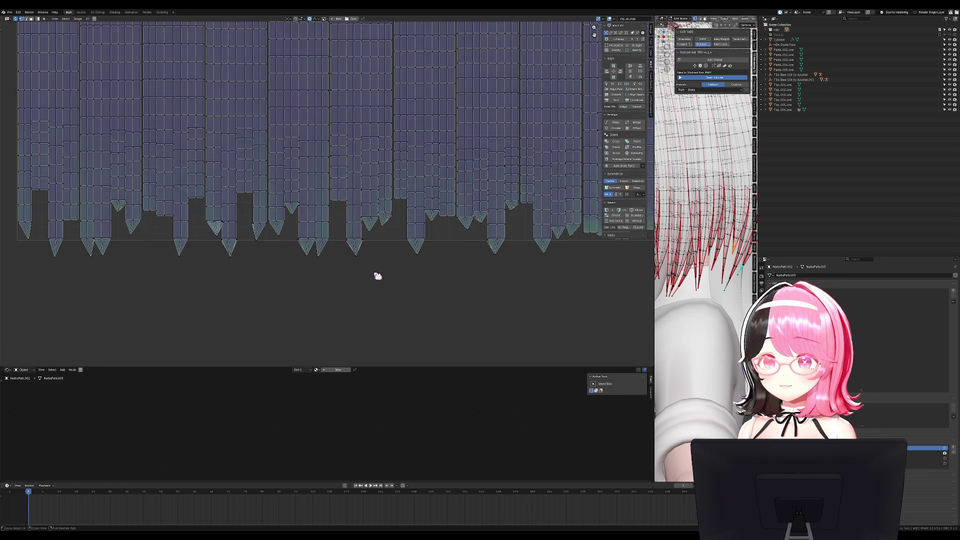
scroll(420, 272, "down", 4)
scroll(388, 272, "up", 2)
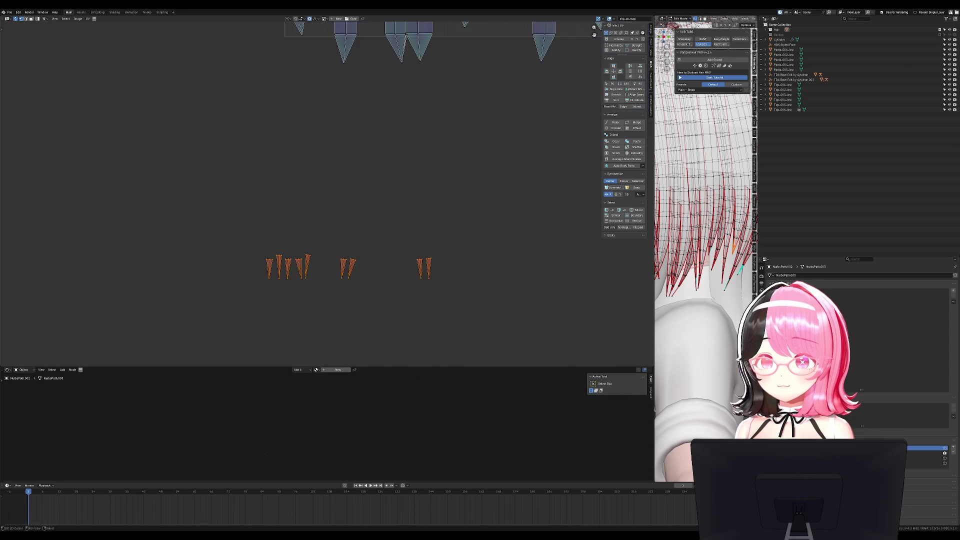
Stitch the first loose tip islands onto their neighbouring strand islands
key("alt+a")
key("l")
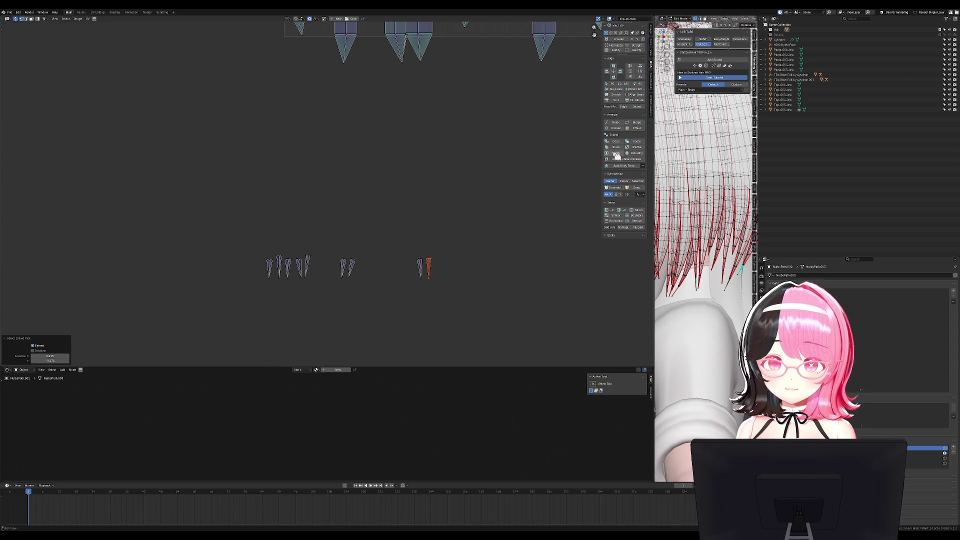
left_click(617, 153)
key("alt+a")
key("l")
left_click(606, 154)
key("alt+a")
key("l")
key("alt+a")
key("l")
Stitch the right strand's tip and another stray tip onto their strands
left_click(615, 154)
key("alt+a")
key("l")
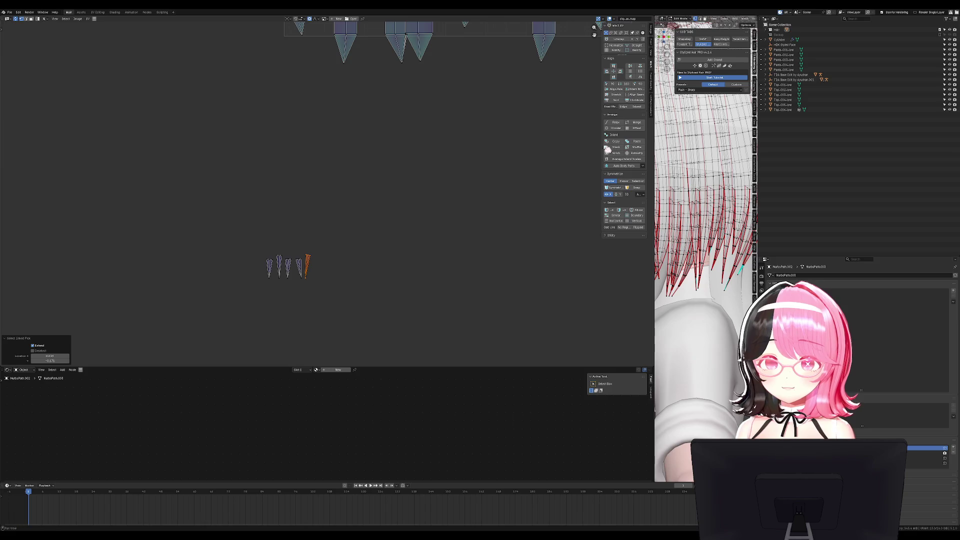
left_click(616, 153)
key("alt+a")
key("l")
left_click(616, 154)
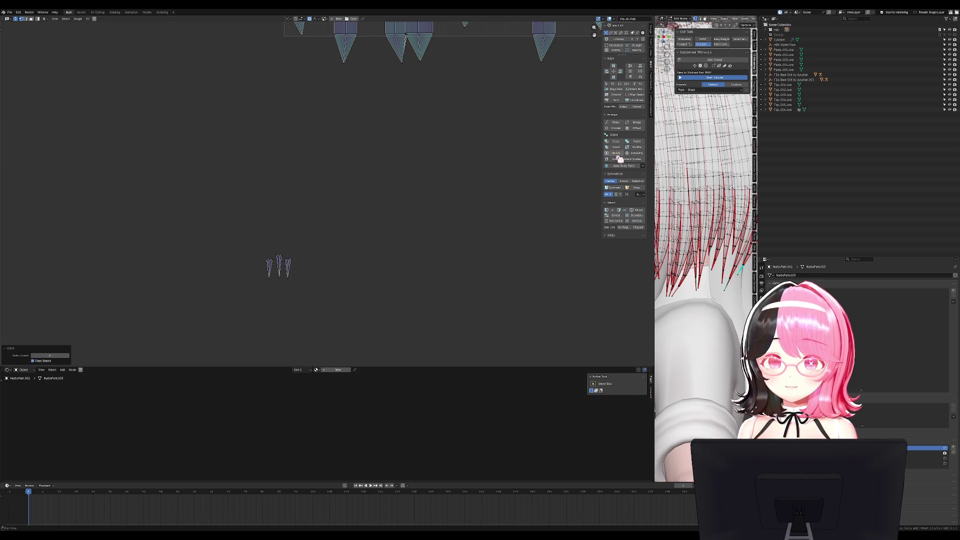
key("alt+a")
Clear the selection and stitch the next linked tip island onto its strand
key("a")
key("alt+a")
key("l")
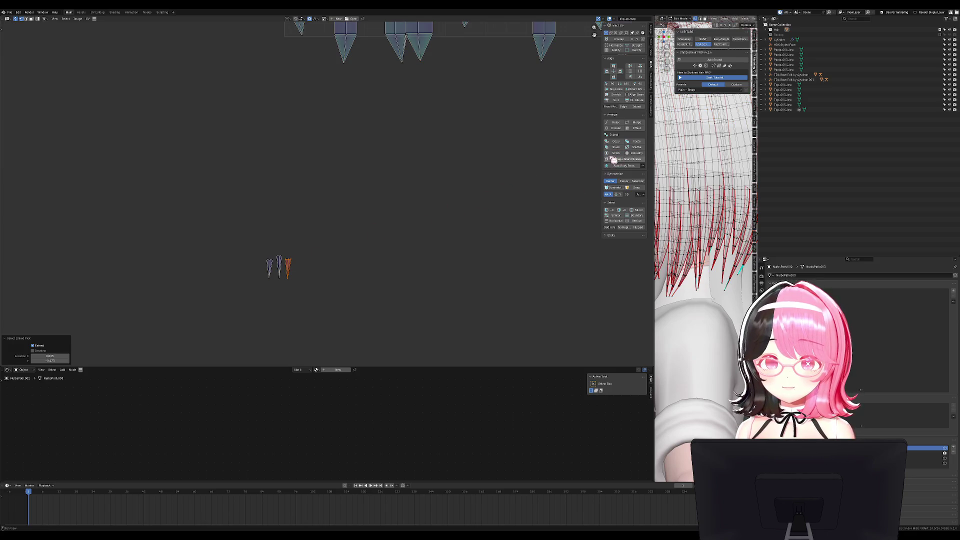
left_click(616, 153)
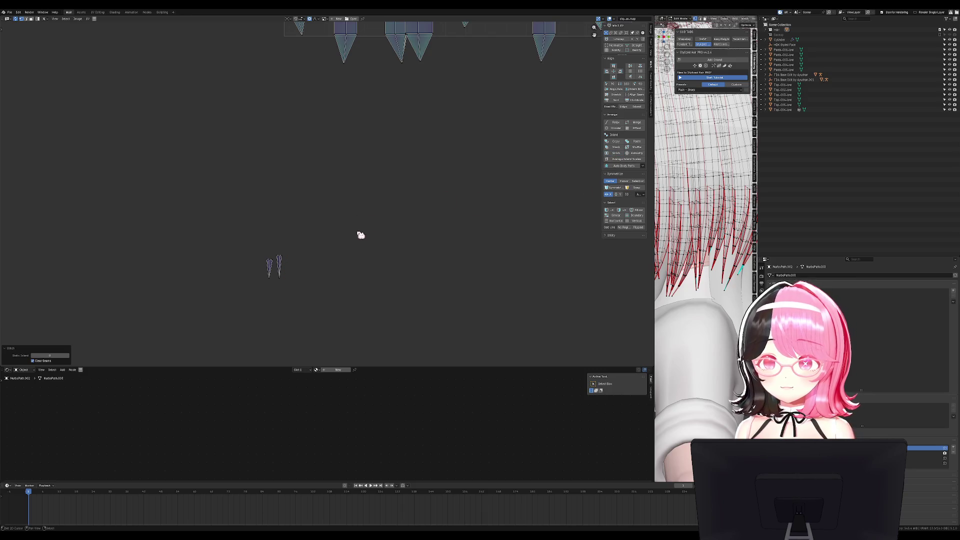
scroll(355, 242, "up", 4)
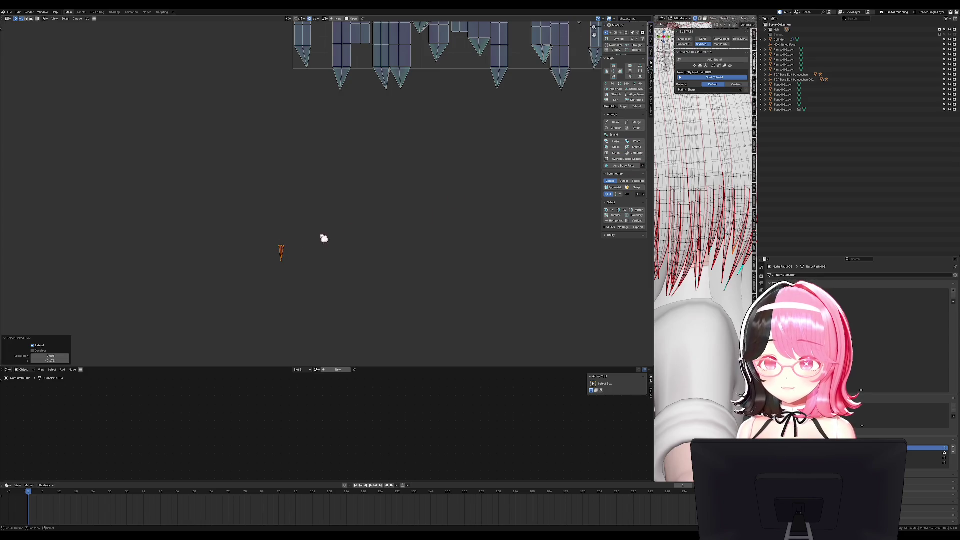
left_click(624, 159)
Average all island scales, then pack in UVPackmaster with flipping and heuristic search enabled
key("a")
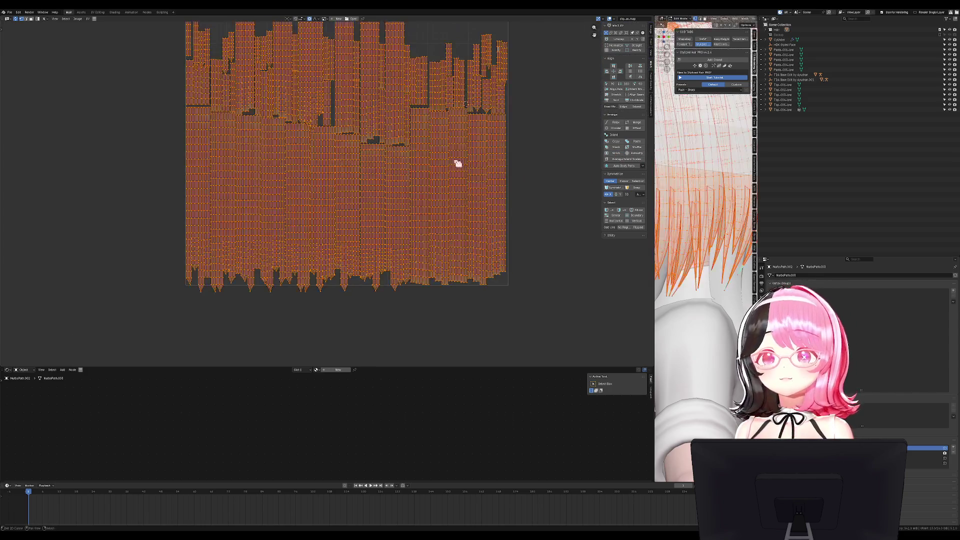
key("ctrl+a")
left_click(652, 105)
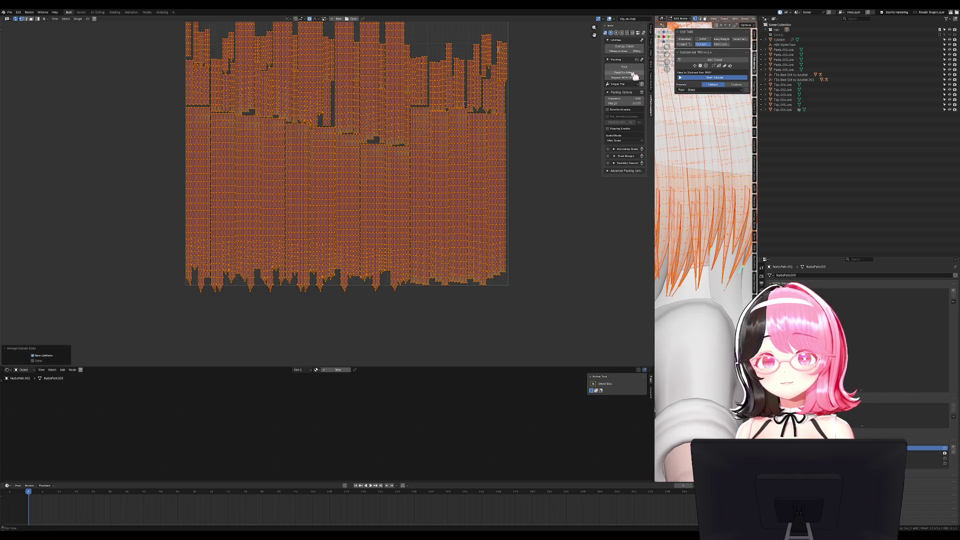
left_click(609, 129)
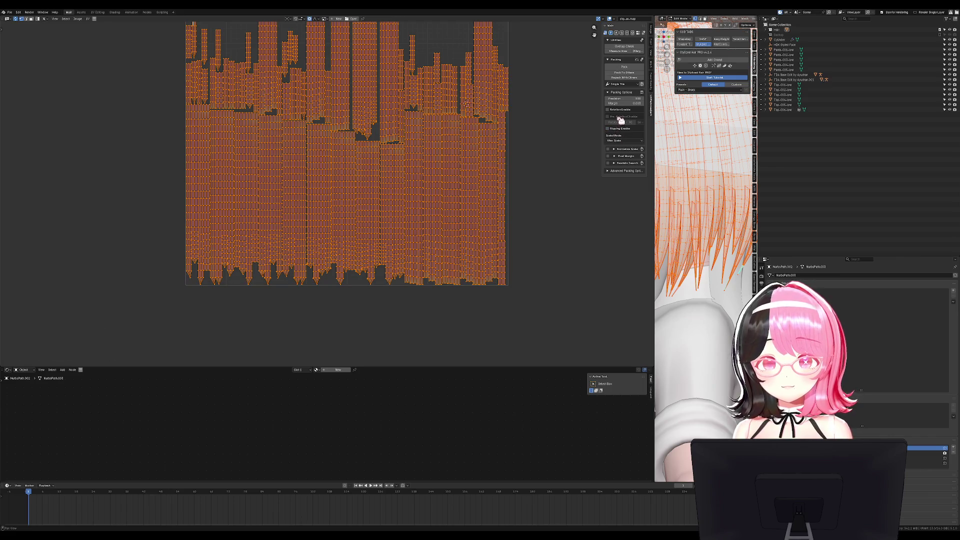
left_click(614, 164)
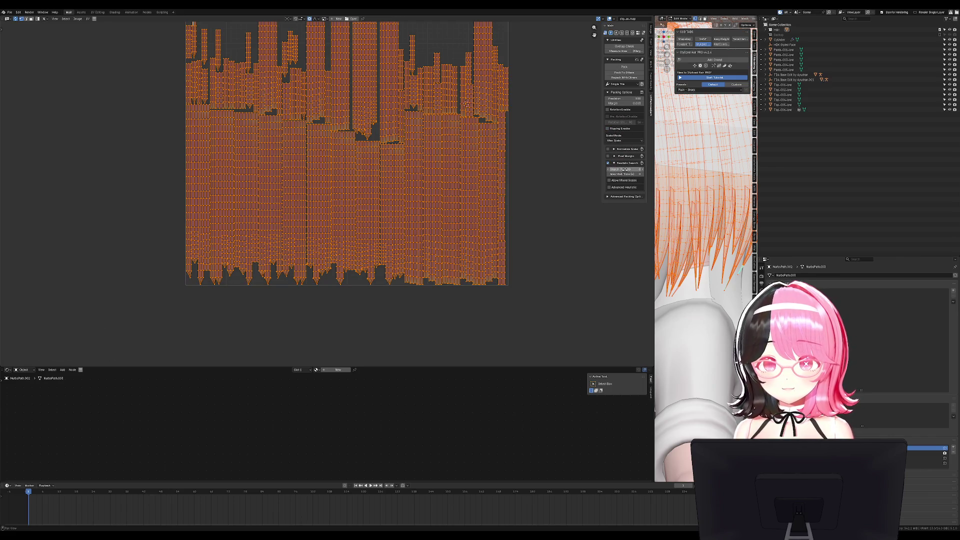
left_click(636, 73)
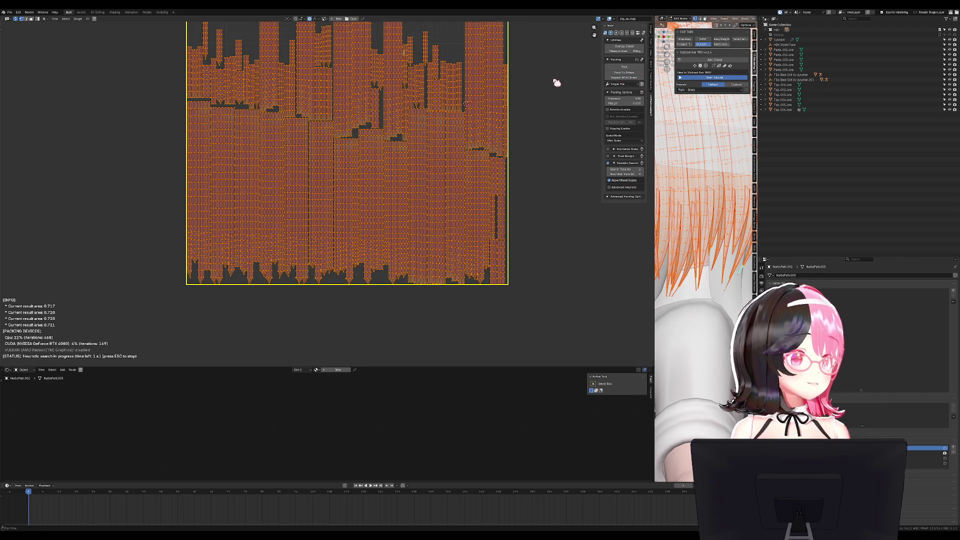
Repack the hair UV islands twice more and leave Edit Mode
scroll(497, 124, "down", 2)
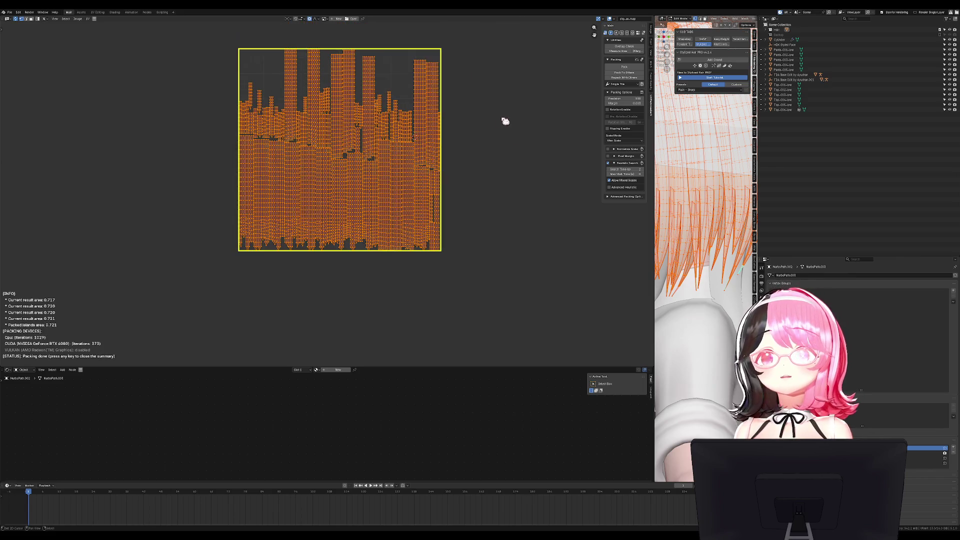
left_click(627, 68)
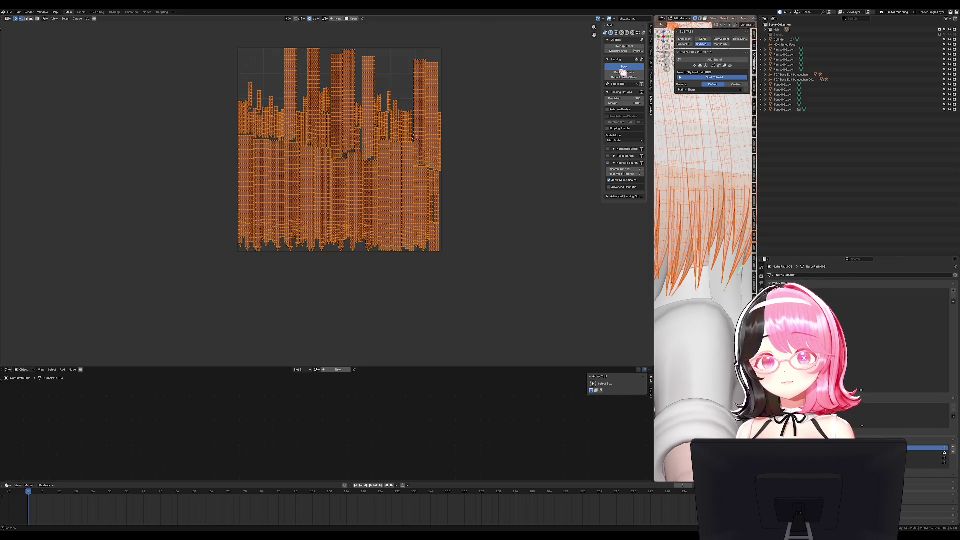
scroll(439, 200, "up", 3)
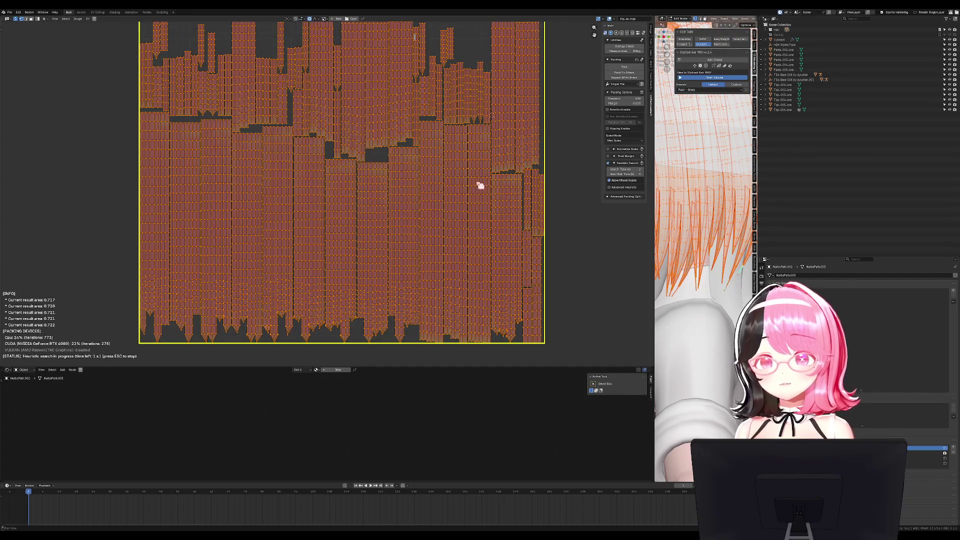
left_click(631, 67)
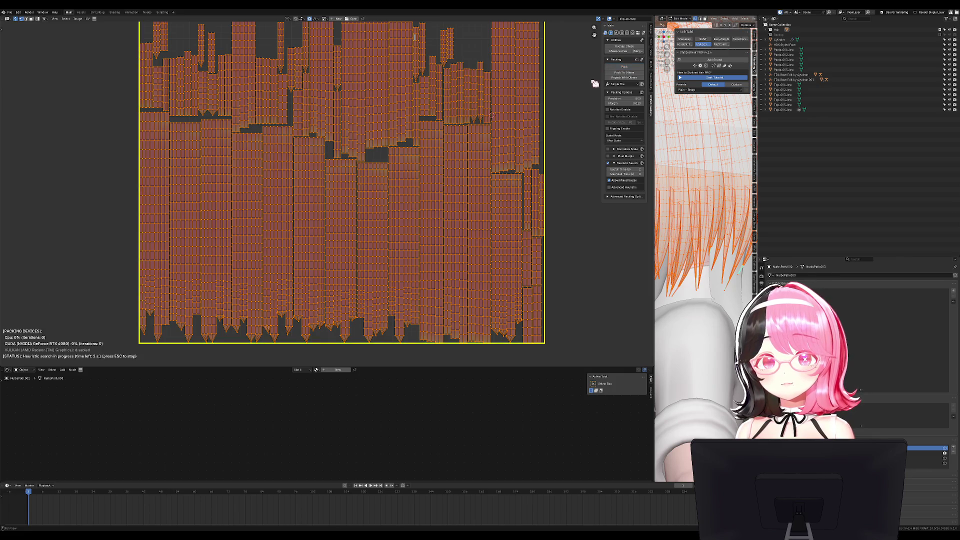
scroll(525, 148, "down", 2)
key("Tab")
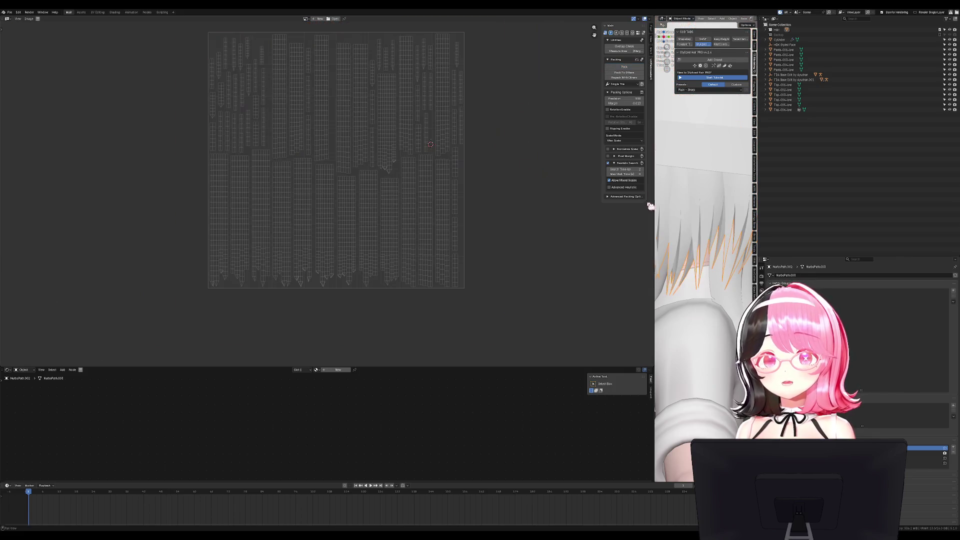
Widen the 3D view, hide one object, and open two back hair strand objects in Edit Mode
left_click_drag(654, 211, 388, 210)
scroll(659, 178, "up", 1)
key("Escape")
key("h")
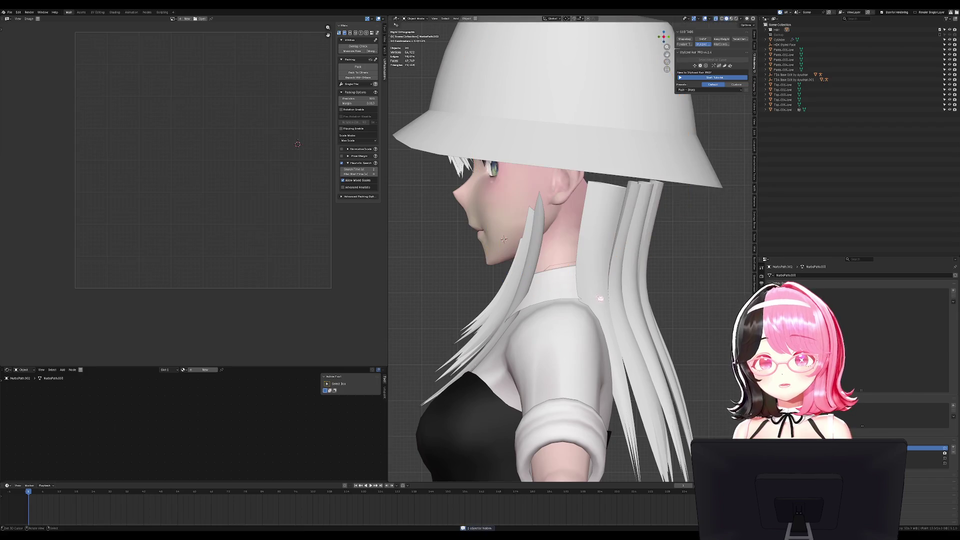
scroll(660, 179, "down", 3)
middle_click_drag(660, 179, 657, 305)
left_click(656, 305)
left_click(671, 270, "shift")
key("Tab")
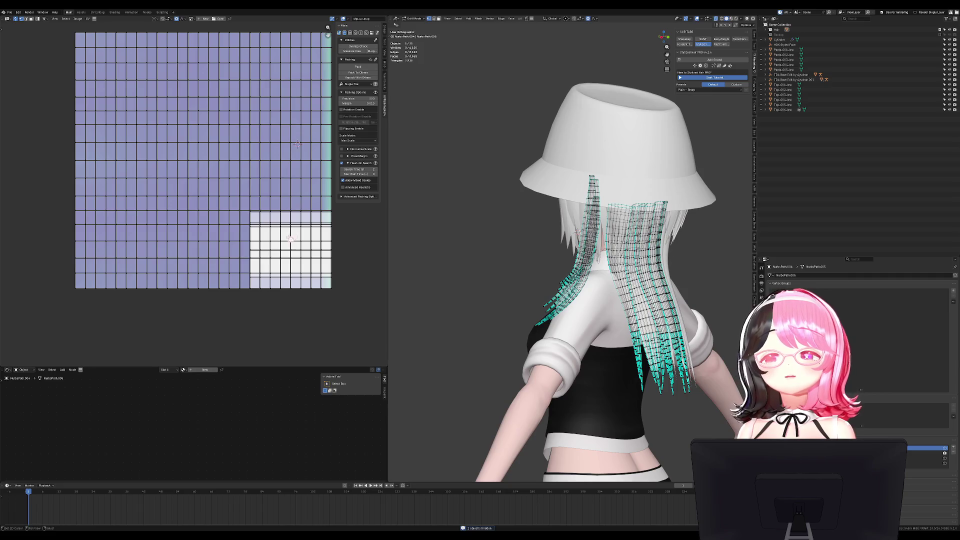
Select one hair strand edge, then extend the selection to edges of similar sharpness
scroll(602, 299, "up", 8)
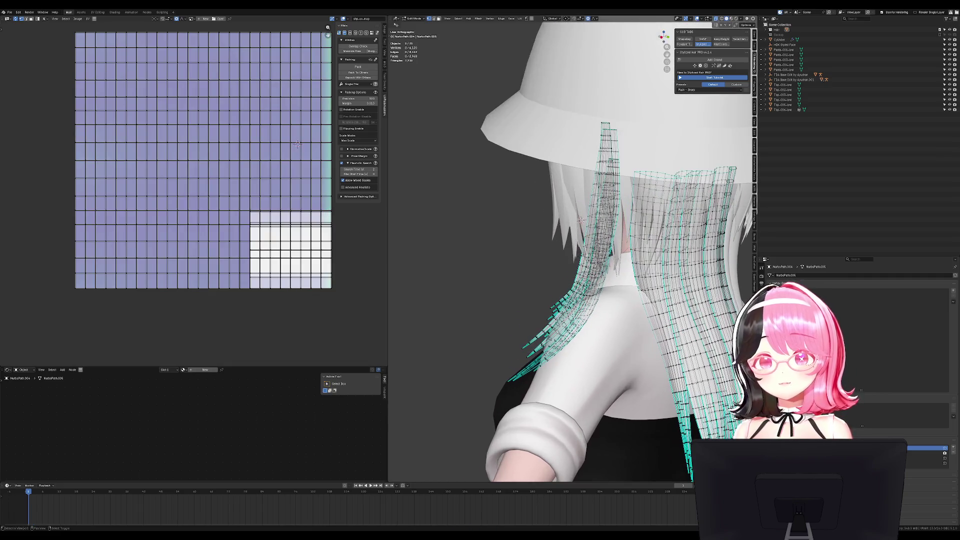
middle_click_drag(450, 100, 489, 128)
scroll(489, 128, "up", 8)
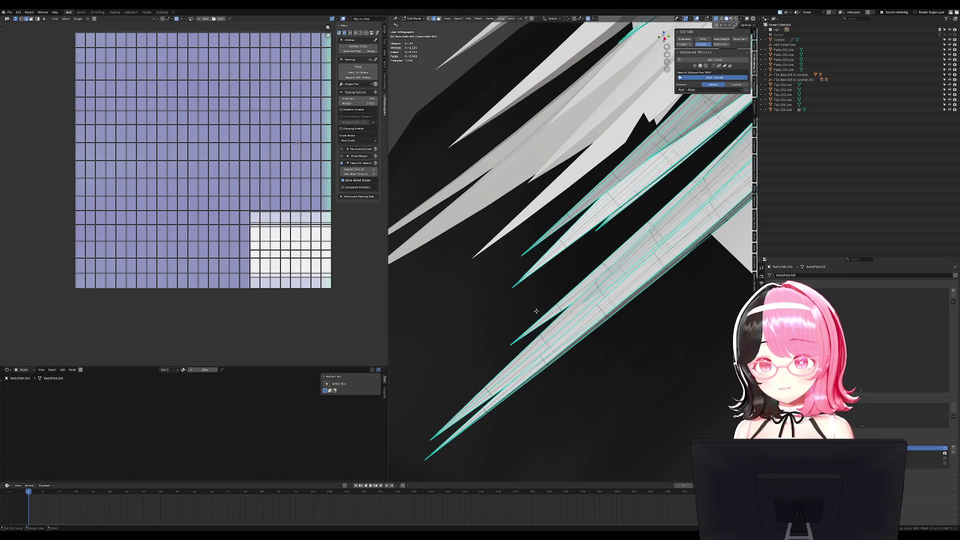
left_click(550, 222)
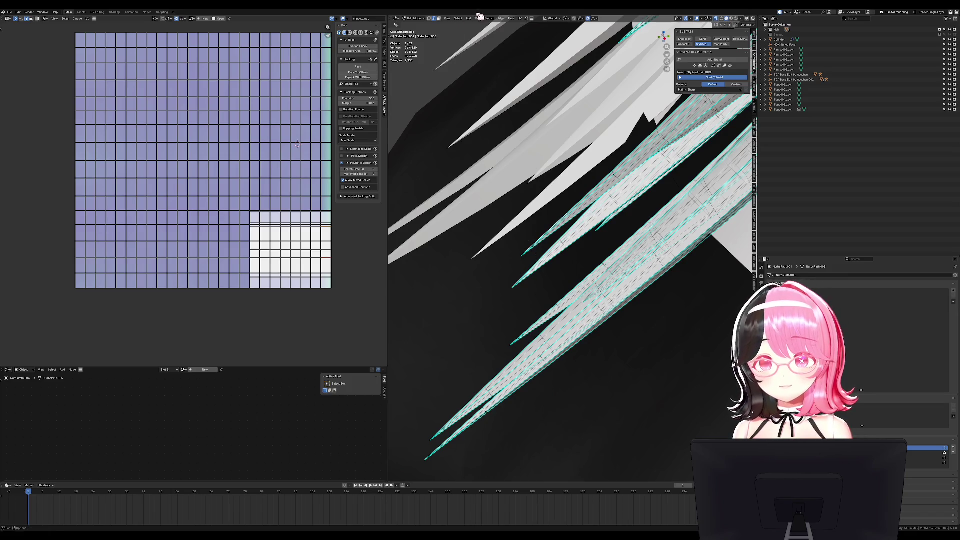
middle_click_drag(474, 55, 543, 178)
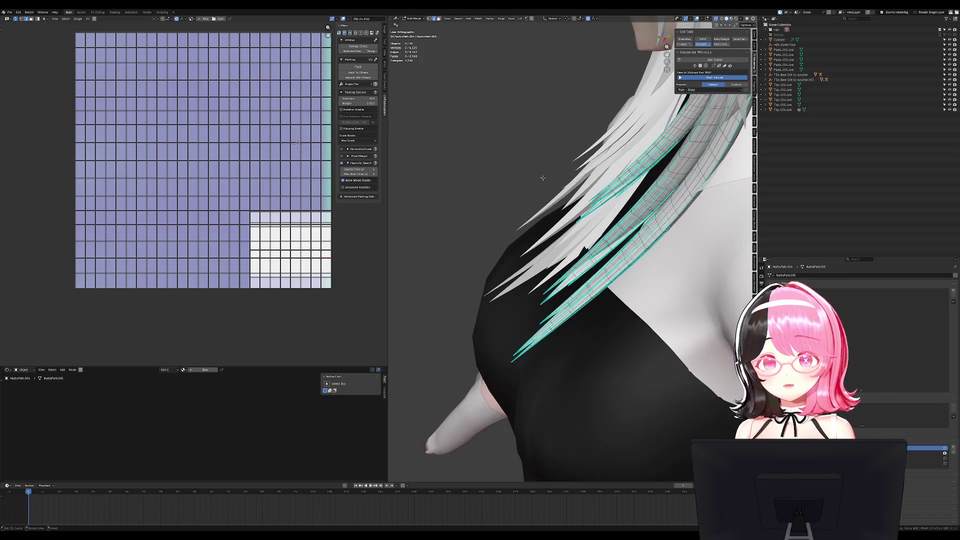
left_click(471, 19)
mouse_move(462, 19)
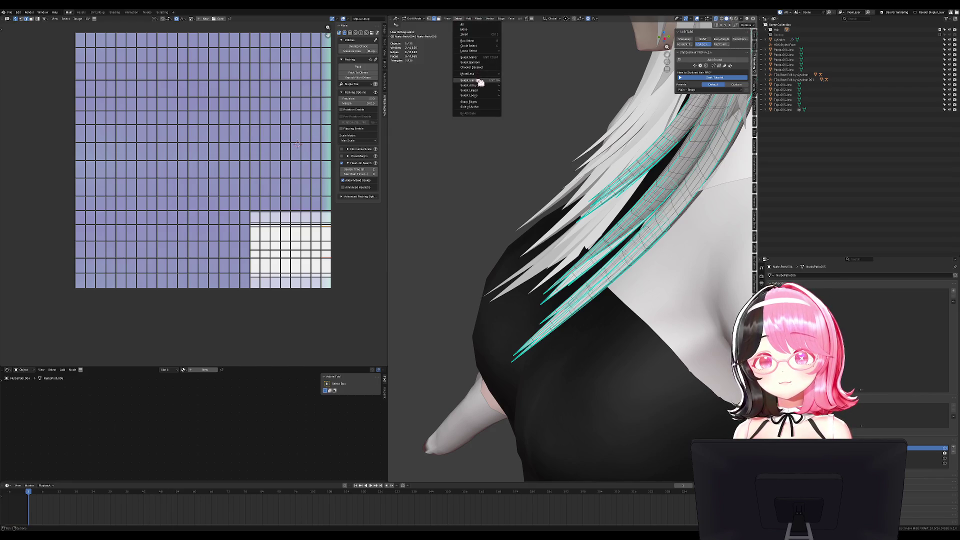
key("Escape")
left_click(458, 18)
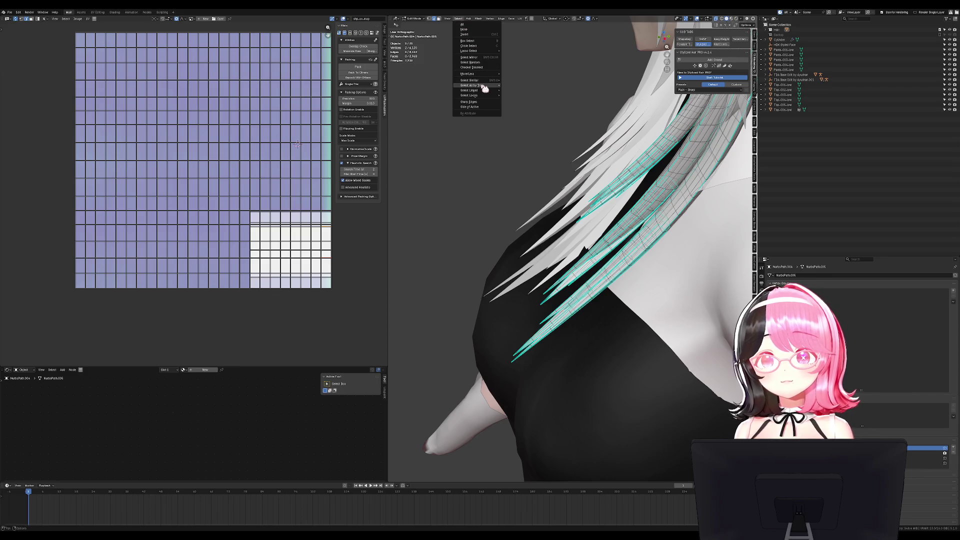
mouse_move(492, 83)
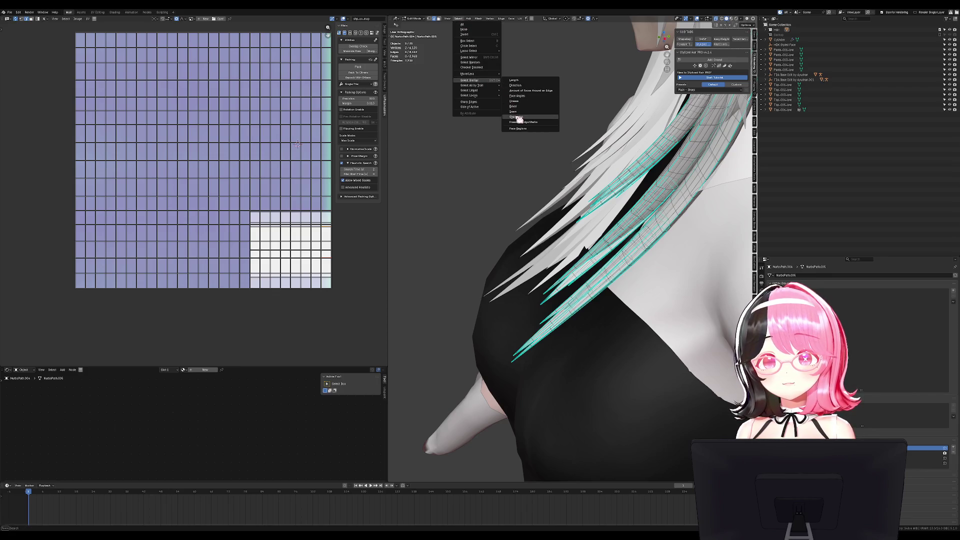
left_click(517, 117)
Select all the back hair geometry and unwrap it into new UVs
key("KP_Decimal")
key("a")
scroll(710, 231, "up", 2)
key("u")
left_click(710, 231)
scroll(315, 164, "up", 2)
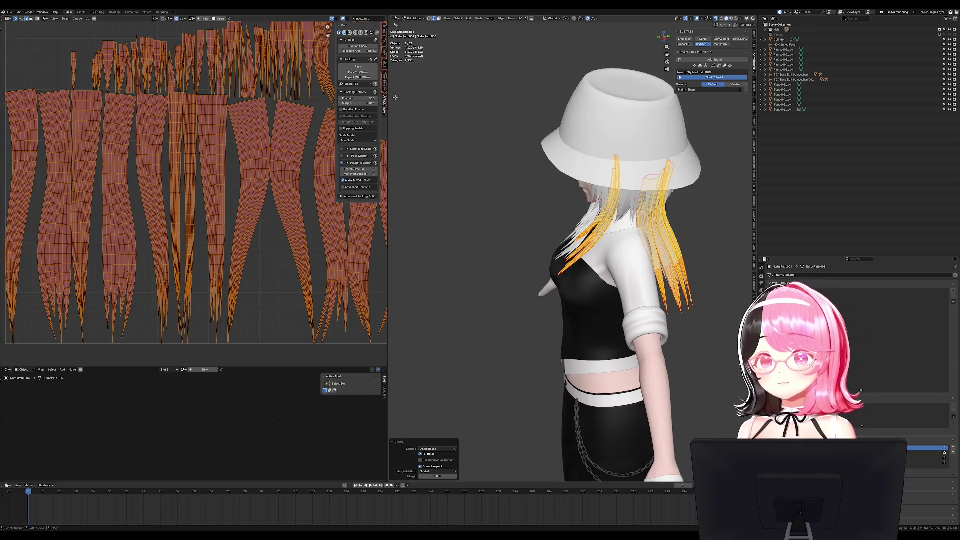
left_click(384, 65)
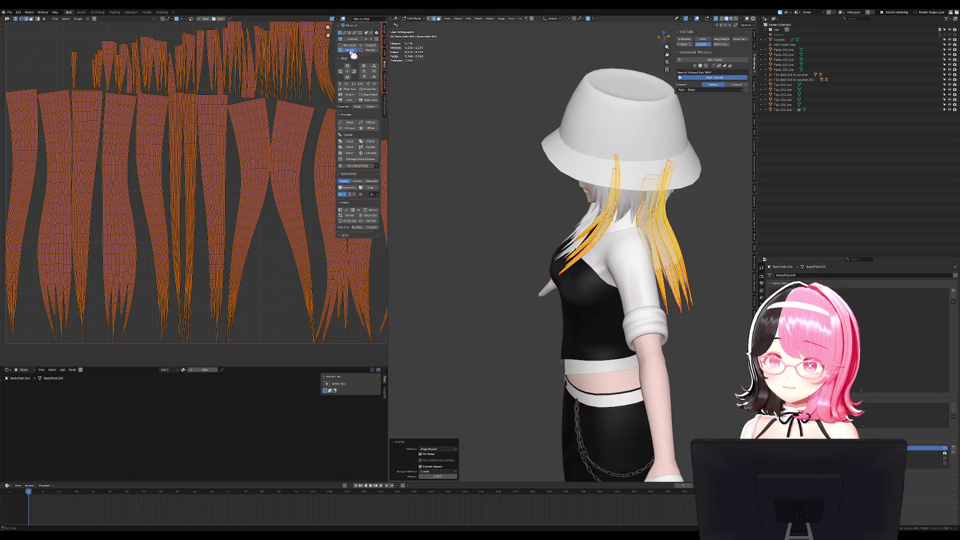
Gridify the back hair UV islands, average their scale, and return to Object Mode
left_click(352, 52)
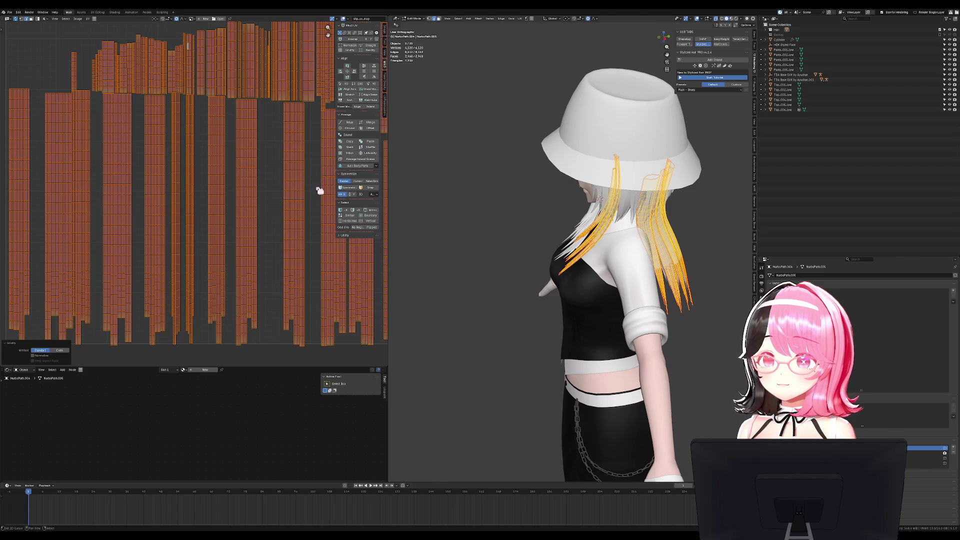
key("ctrl+a")
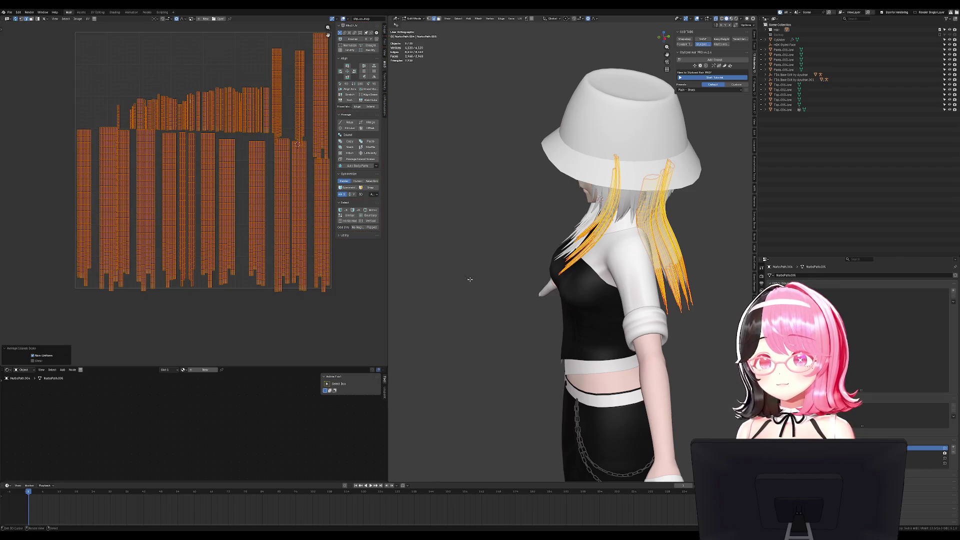
key("alt+a")
key("Tab")
Select the front bangs strands, select all their UVs in Edit Mode, then exit
mouse_move(500, 240)
middle_mouse_down()
mouse_move(558, 263)
mouse_move(542, 235)
mouse_move(531, 246)
mouse_move(506, 200)
mouse_move(488, 115)
middle_mouse_up()
left_click(489, 114)
left_click(489, 114)
key("Tab")
key("alt+a")
key("a")
middle_click_drag(520, 175, 557, 188)
key("Tab")
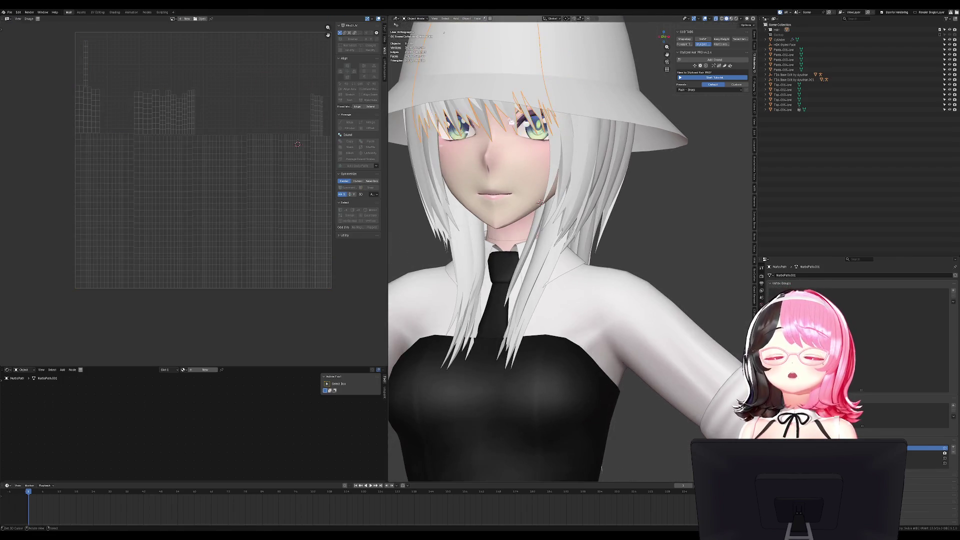
key("shift+d")
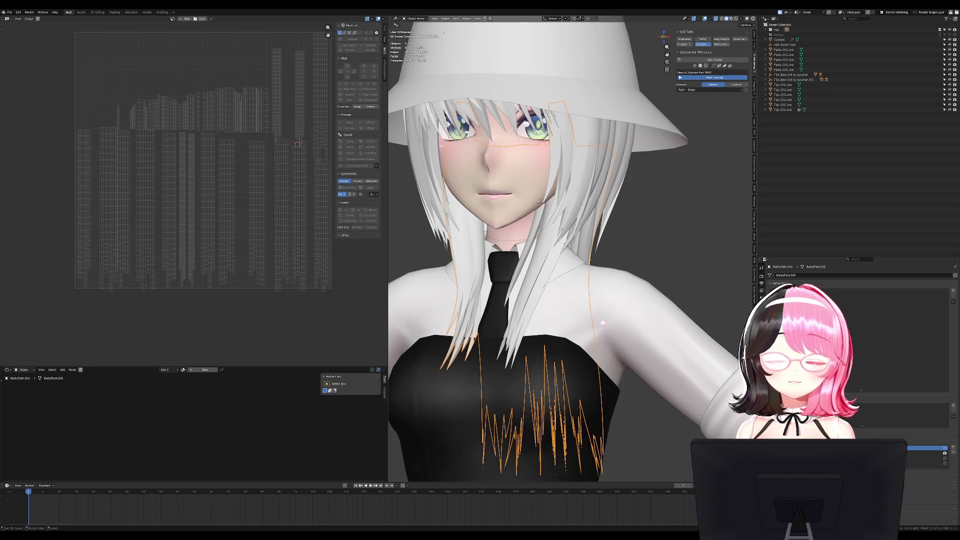
middle_click_drag(550, 270, 575, 326)
left_click(586, 256)
mouse_move(586, 256)
middle_mouse_down()
mouse_move(547, 290)
mouse_move(653, 291)
mouse_move(664, 206)
middle_mouse_up()
key("ctrl+z")
key("ctrl+z")
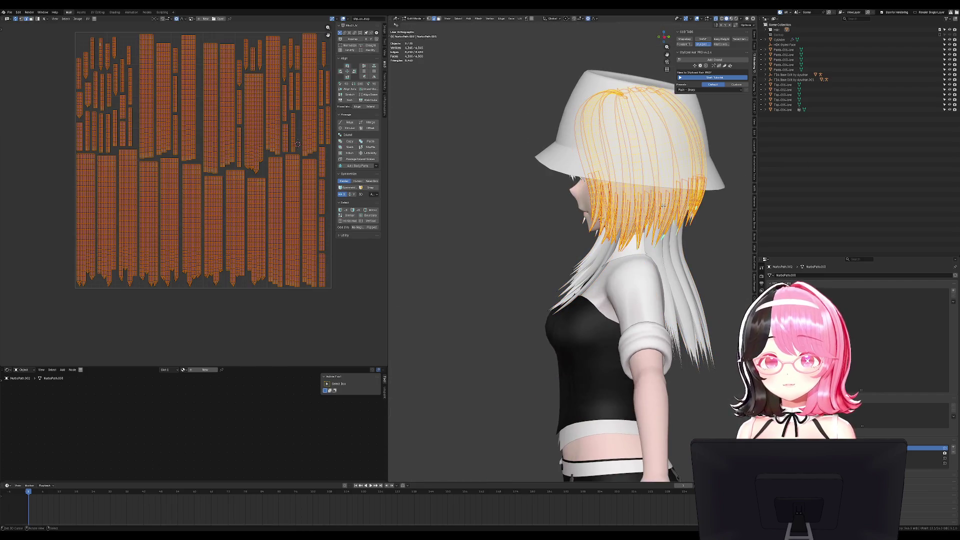
key("Tab")
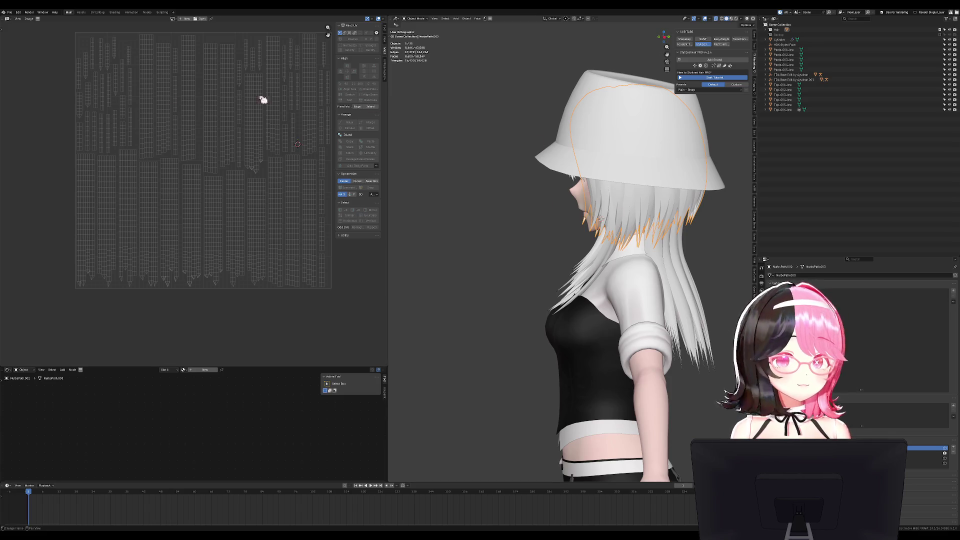
middle_click_drag(408, 266, 567, 223)
left_click(559, 180)
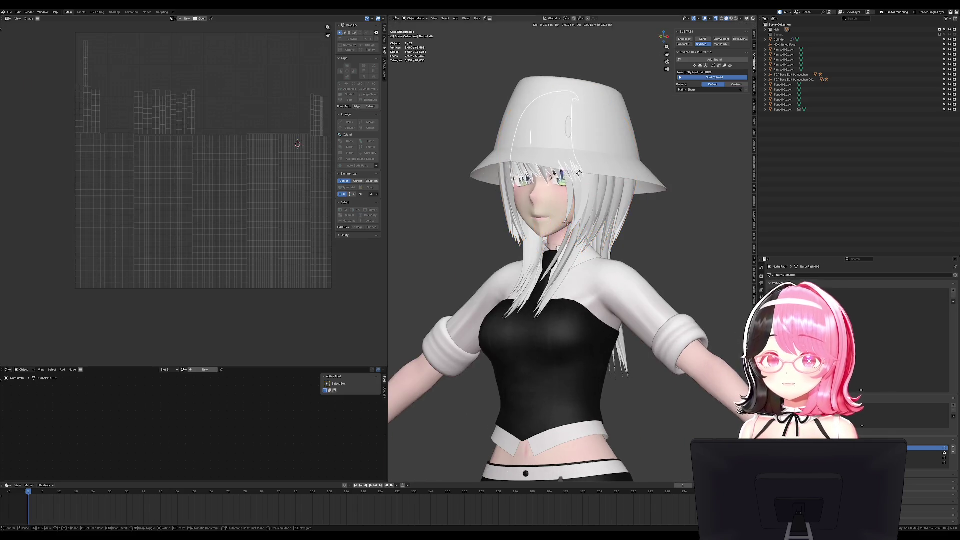
scroll(605, 228, "up", 2)
key("Tab")
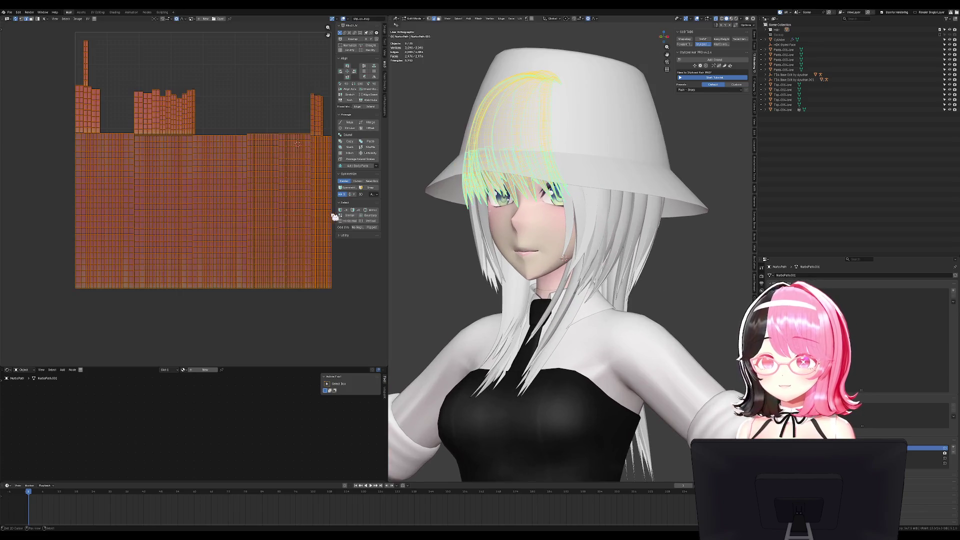
key("alt+a")
key("b")
left_click_drag(25, 230, 401, 335)
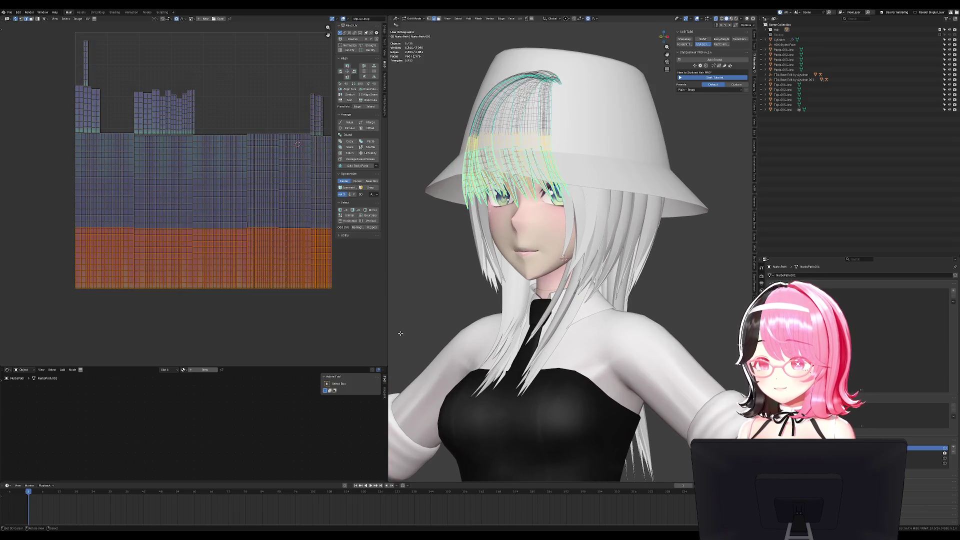
key("Tab")
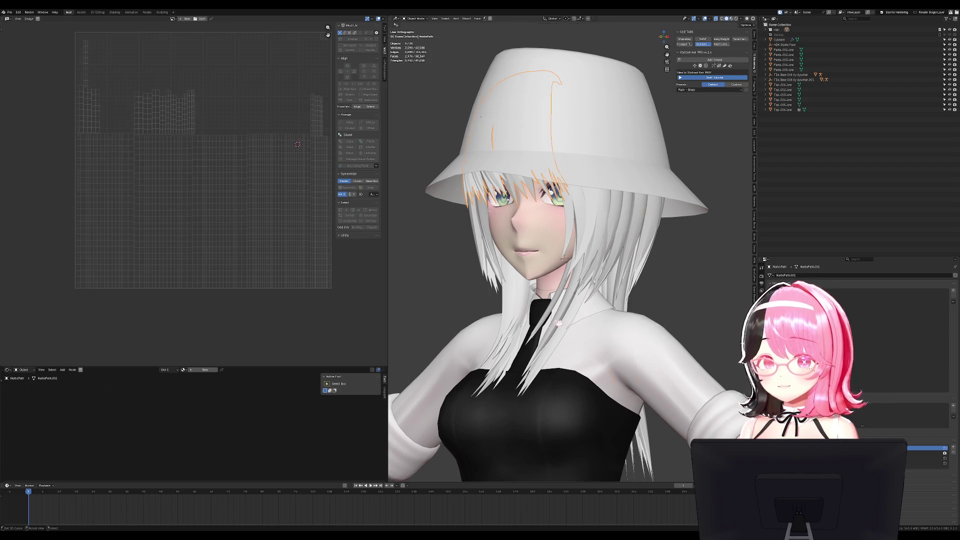
left_click(554, 328)
left_click(554, 328)
left_click(554, 328)
key("alt+a")
left_click_drag(561, 313, 587, 290)
left_click_drag(596, 232, 642, 246)
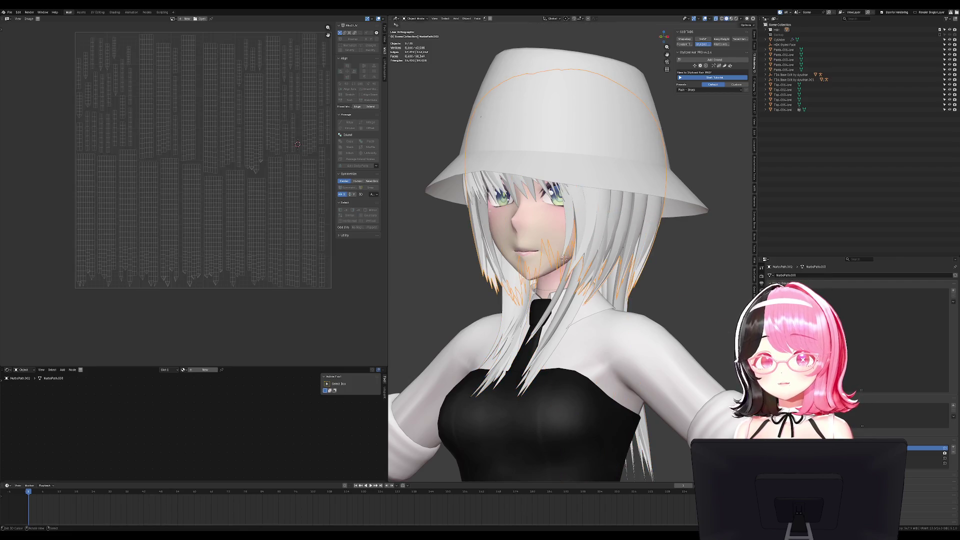
left_click(573, 320)
left_click(605, 247)
key("ctrl+z")
key("ctrl+z")
key("ctrl+z")
key("ctrl+shift+z")
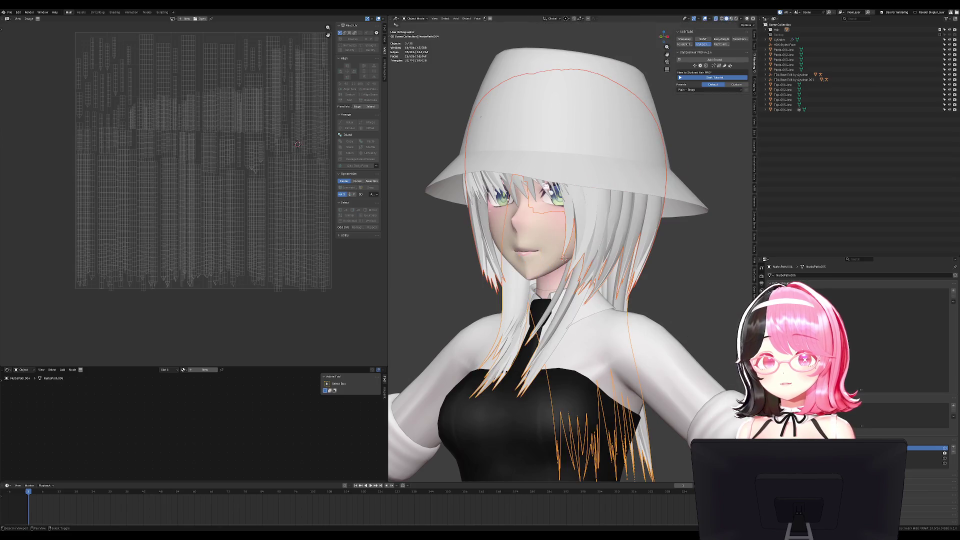
key("ctrl+z")
key("ctrl+z")
key("ctrl+z")
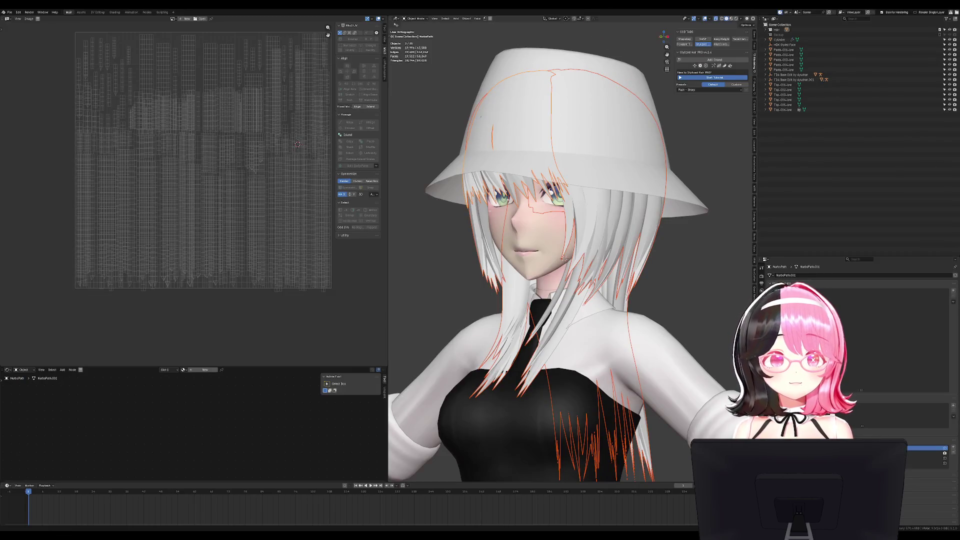
Orbit to a side view and open all selected hair strands in Edit Mode
middle_click_drag(631, 132, 695, 145)
key("Tab")
Select all hair UVs, average island scale, and pack them with UVPackmaster
key("alt+a")
key("a")
key("ctrl+a")
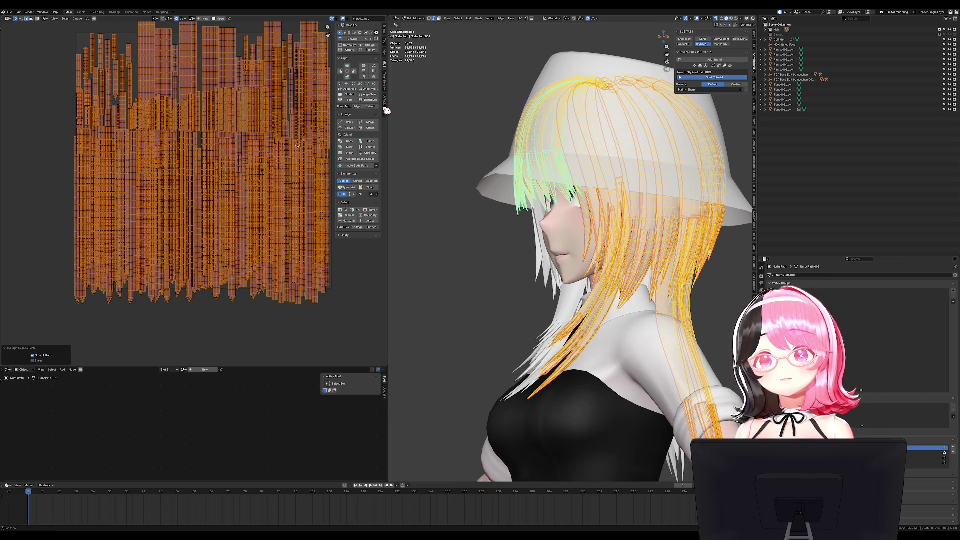
left_click(387, 109)
left_click(356, 67)
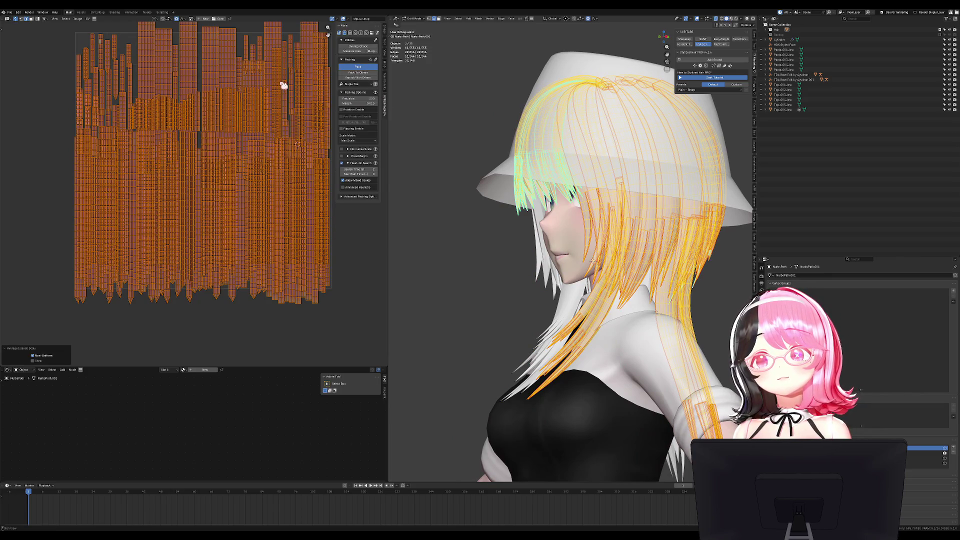
Re-average the island scales and repack with an adjusted margin between islands
scroll(282, 109, "up", 3)
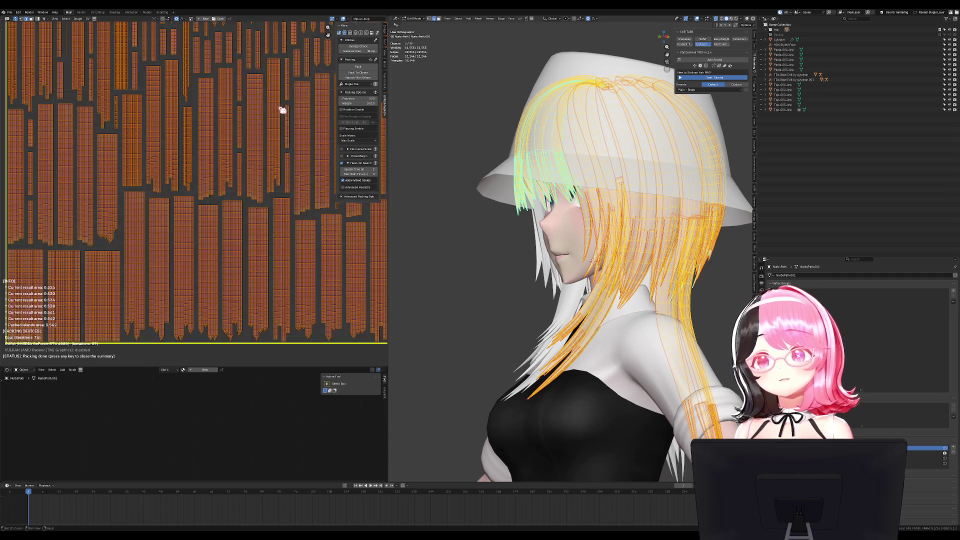
key("ctrl+a")
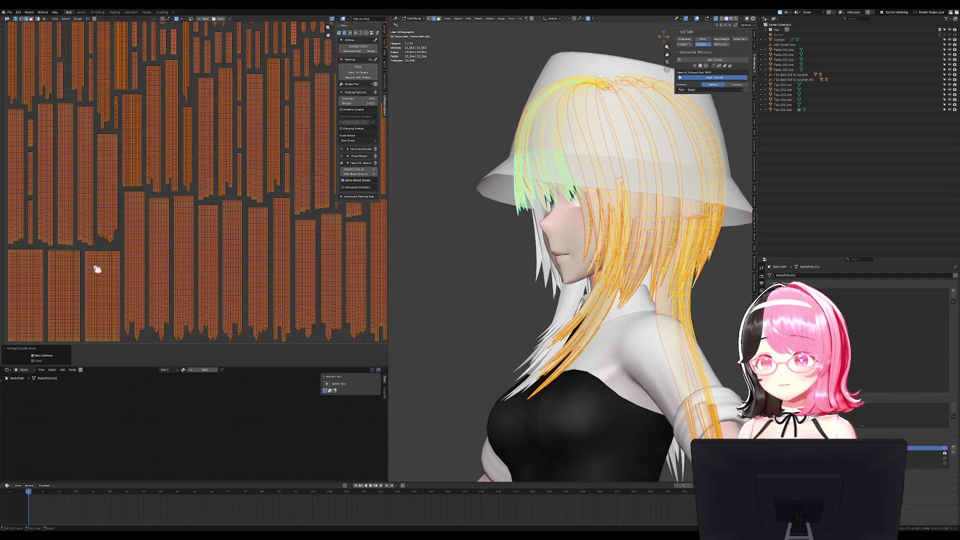
scroll(242, 125, "up", 1)
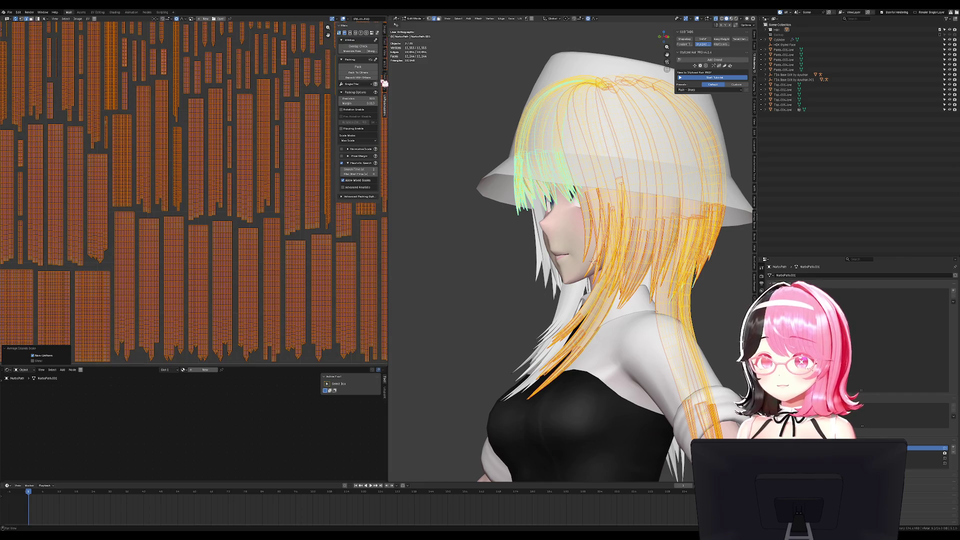
left_click_drag(364, 103, 364, 103)
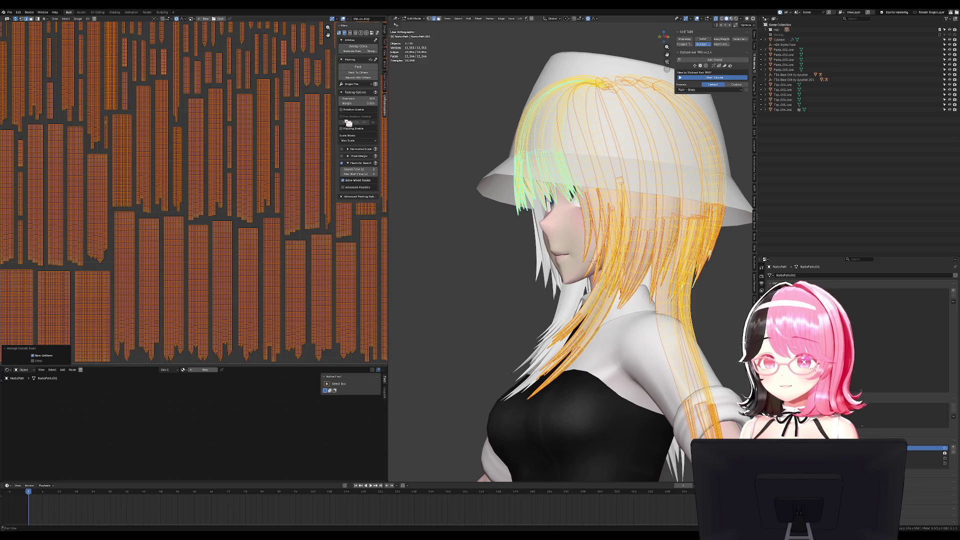
left_click(362, 68)
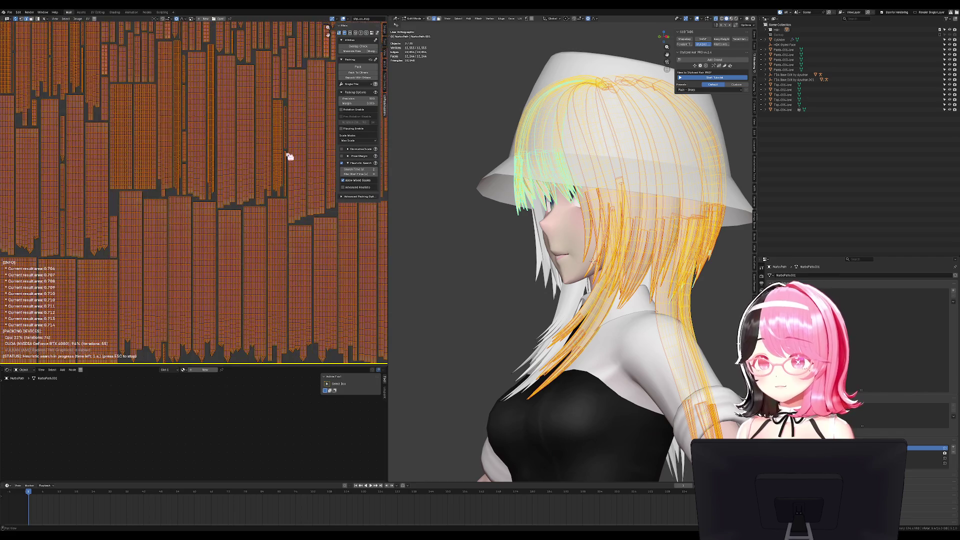
middle_click_drag(665, 210, 609, 189)
key("Tab")
key("Tab")
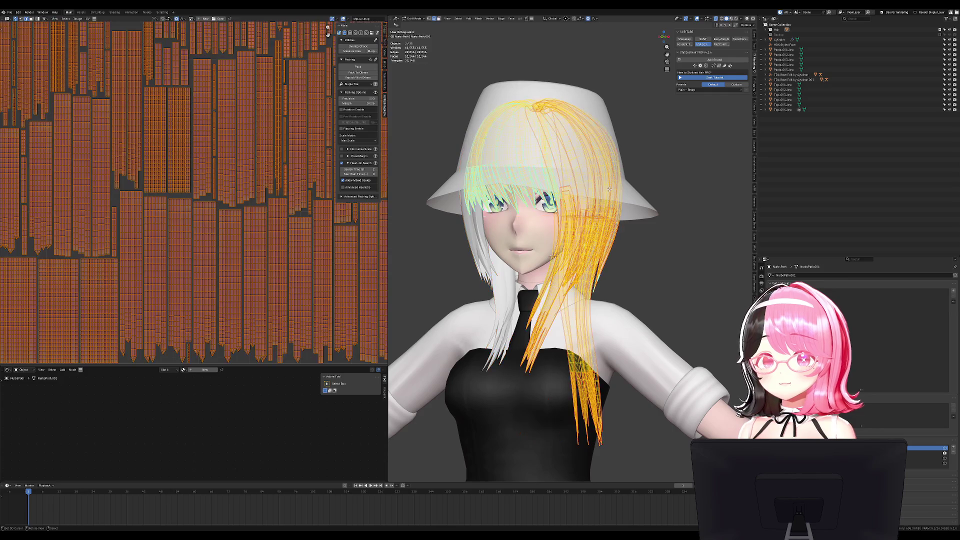
key("Tab")
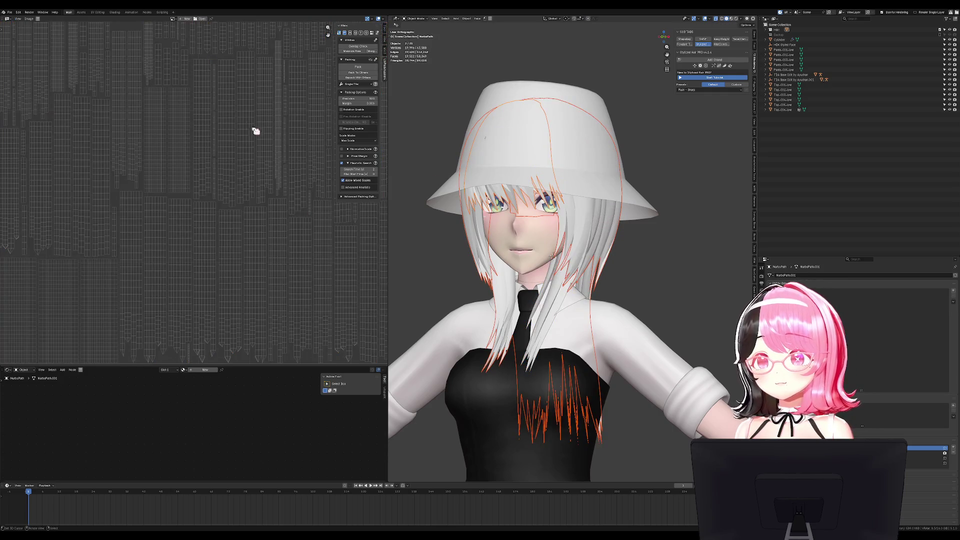
In Substance Painter, bake the hair's mesh maps
key("alt+Tab")
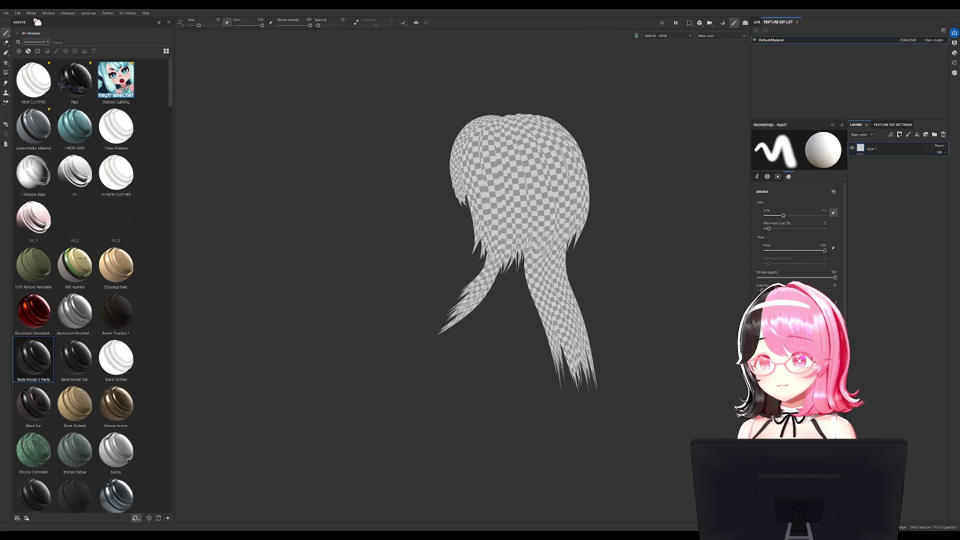
mouse_move(215, 98)
left_mouse_down("alt")
mouse_move(437, 106)
mouse_move(454, 131)
left_mouse_up("alt")
middle_click_drag(453, 131, 409, 142, "alt")
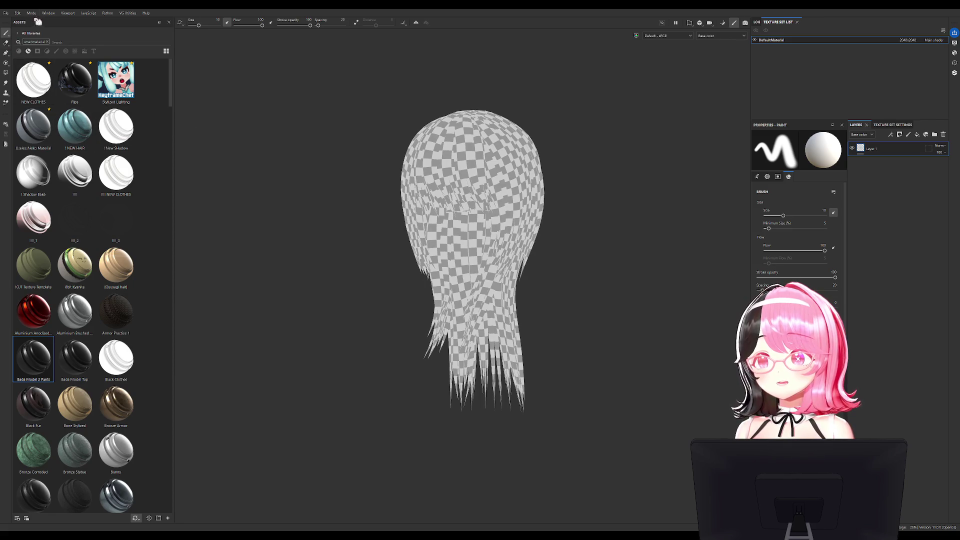
left_click(723, 22)
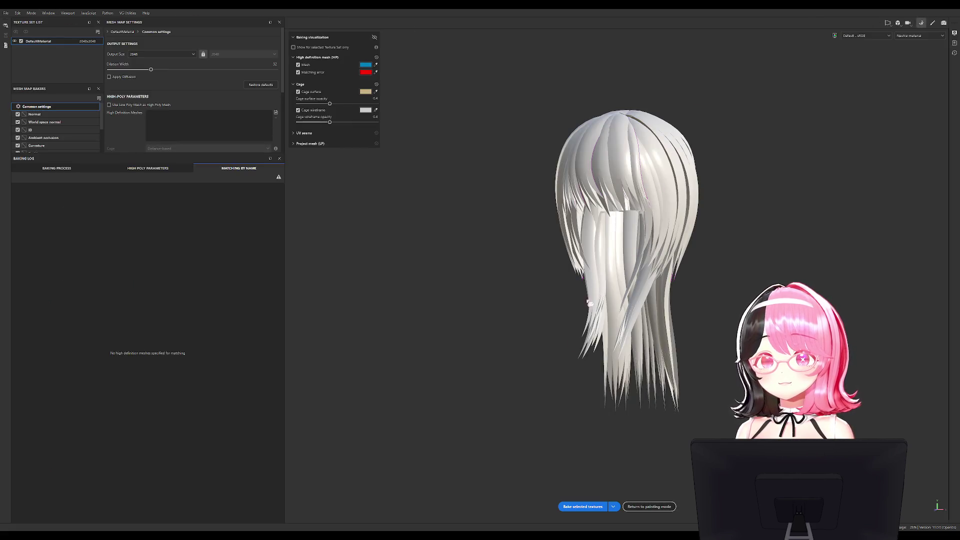
left_click(591, 507)
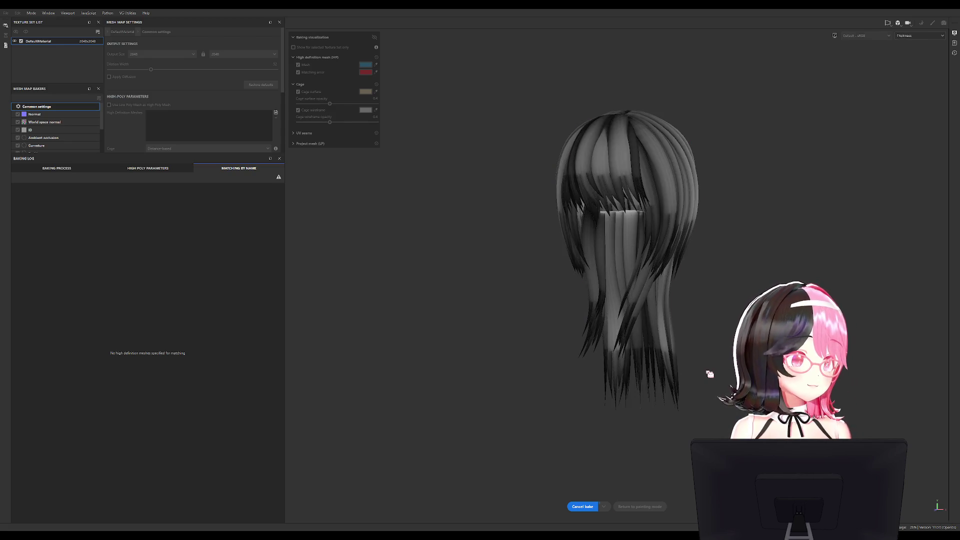
Try the Stylized Lighting smart material on the hair, then delete that layer
left_click(650, 507)
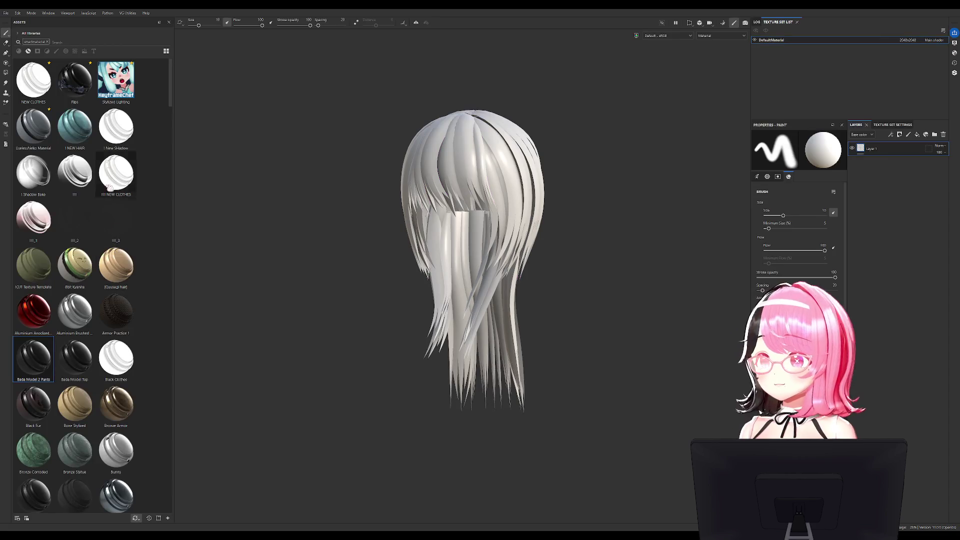
left_click_drag(116, 80, 518, 172)
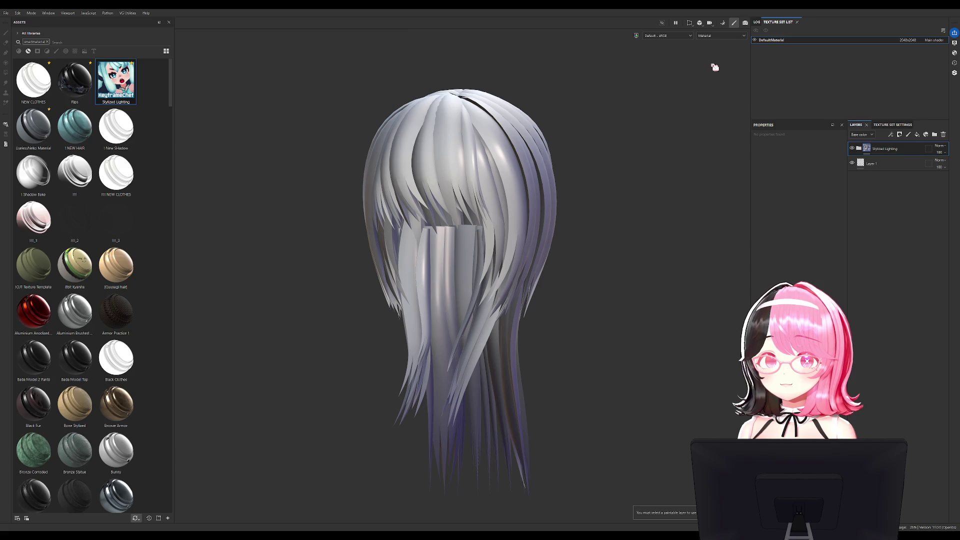
left_click(944, 135)
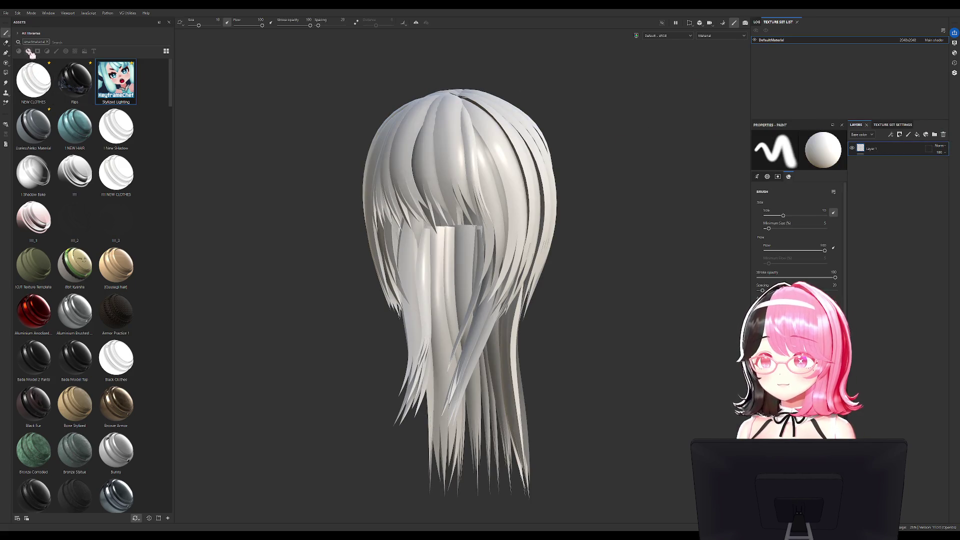
Apply the SimpleDiffuse material to the hair and show the Base color channel
left_click(47, 42)
left_click(19, 51)
left_click_drag(34, 80, 439, 189)
left_click(719, 40)
left_click(718, 61)
left_click_drag(555, 199, 298, 195, "alt")
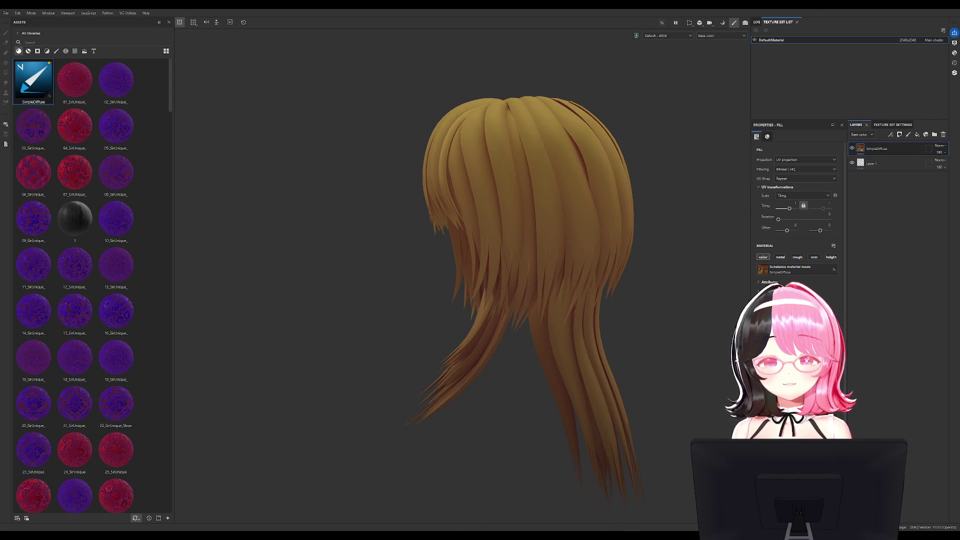
Check Texture Set Settings, inspect the hair from several angles, and add a fill layer
left_click(893, 125)
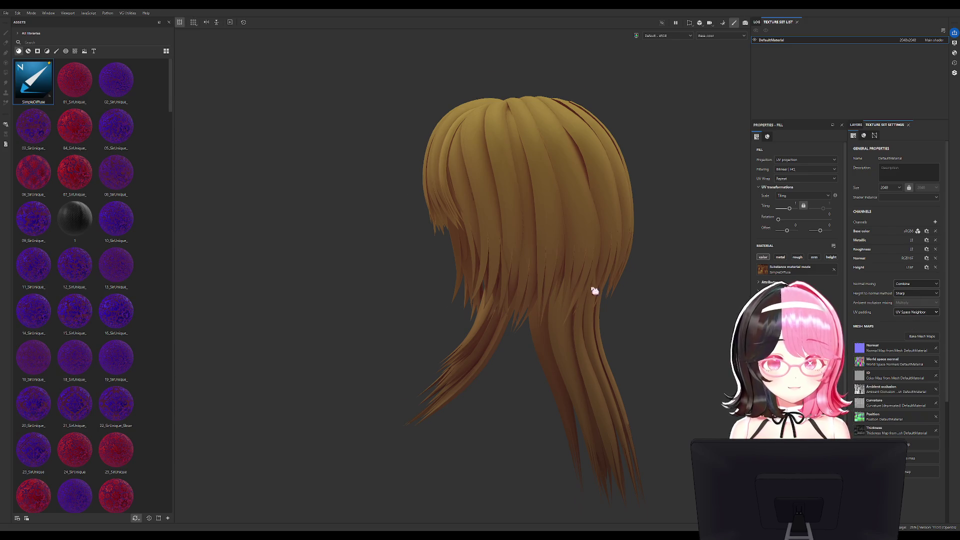
scroll(595, 289, "up", 10)
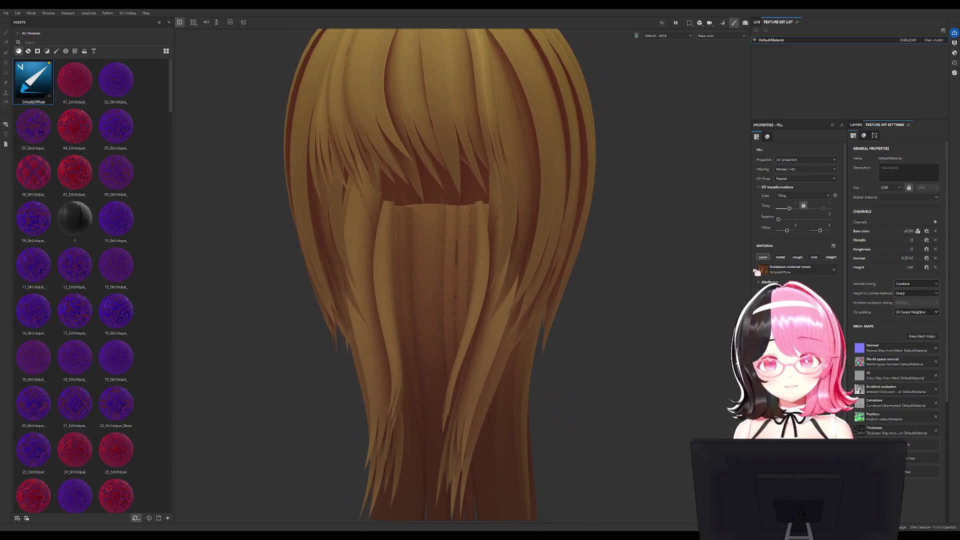
left_click(857, 125)
mouse_move(637, 194)
left_mouse_down("alt")
mouse_move(535, 240)
mouse_move(546, 250)
mouse_move(539, 229)
mouse_move(551, 249)
mouse_move(613, 215)
left_mouse_up("alt")
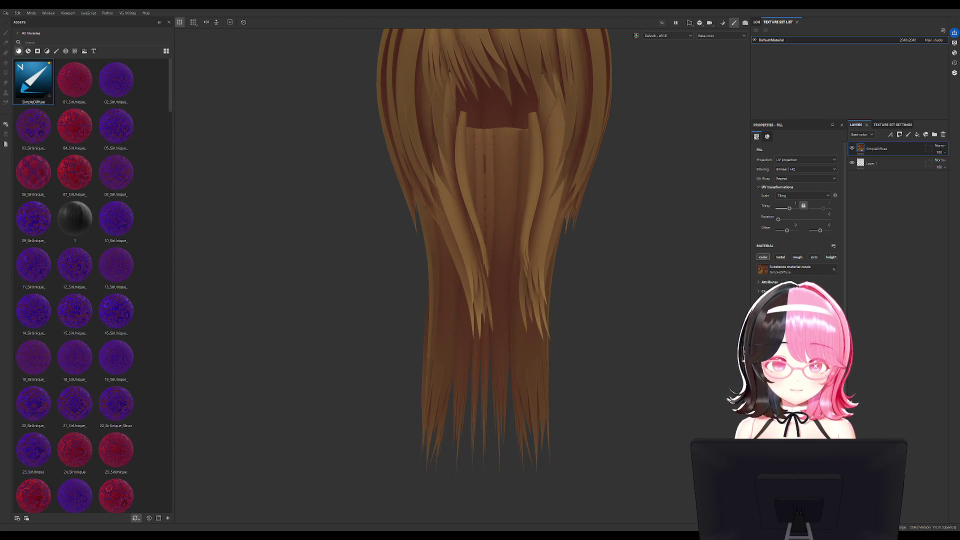
left_click_drag(642, 360, 640, 355, "alt")
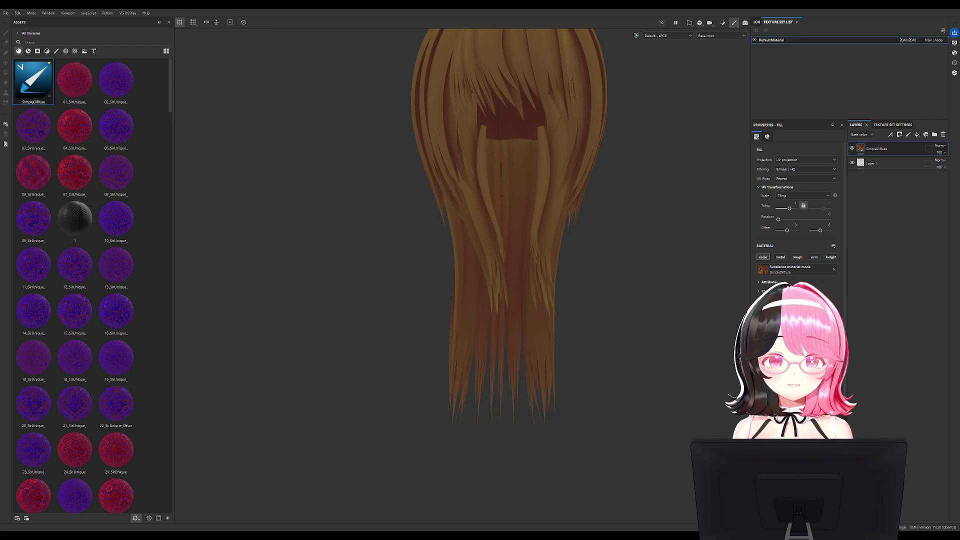
mouse_move(583, 255)
left_mouse_down("alt")
mouse_move(570, 240)
mouse_move(581, 279)
mouse_move(538, 299)
mouse_move(635, 300)
mouse_move(493, 236)
mouse_move(431, 286)
mouse_move(467, 315)
mouse_move(596, 262)
mouse_move(587, 263)
left_mouse_up("alt")
scroll(553, 300, "up", 5)
scroll(535, 334, "down", 3)
mouse_move(536, 334)
left_mouse_down("alt")
mouse_move(616, 364)
mouse_move(589, 451)
left_mouse_up("alt")
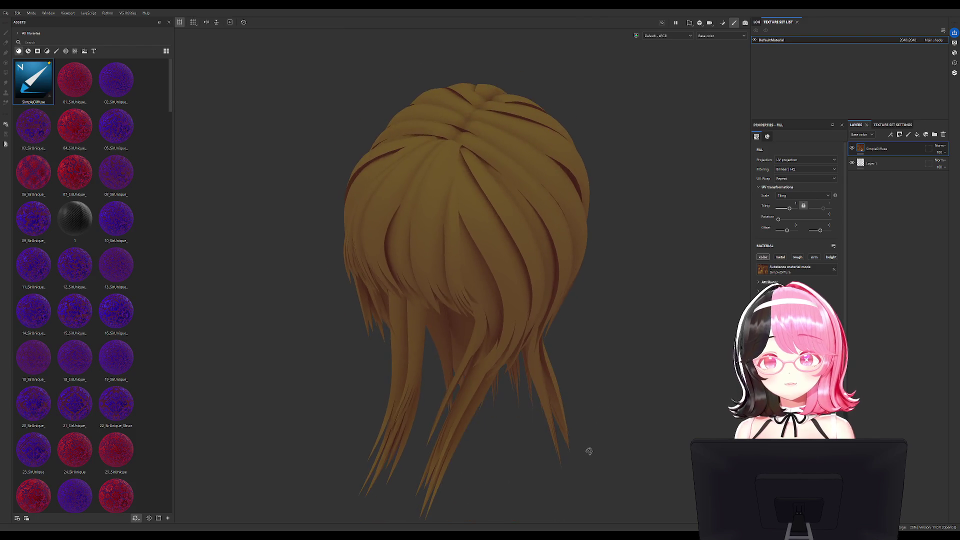
mouse_move(609, 390)
left_mouse_down("alt")
mouse_move(615, 326)
mouse_move(591, 283)
left_mouse_up("alt")
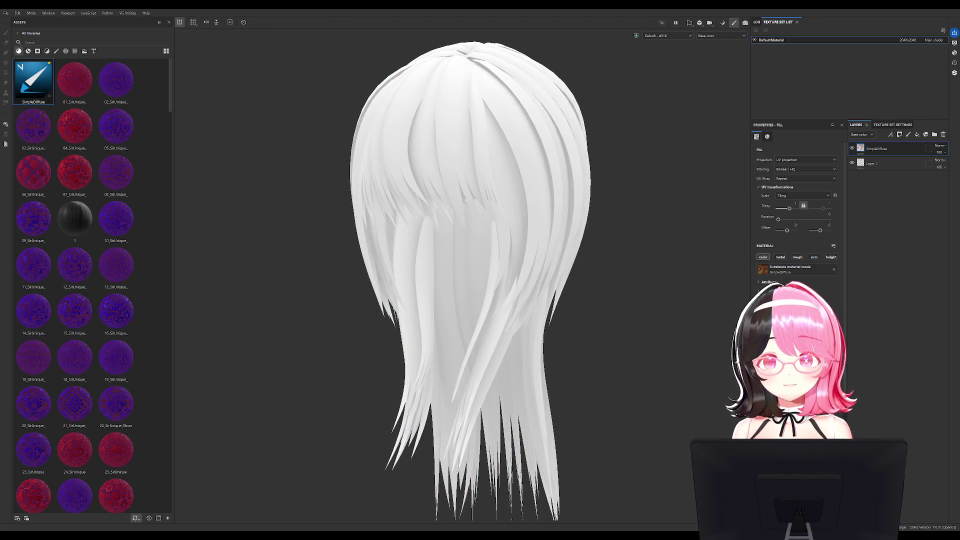
left_click(858, 162)
Keep Fill layer 1 black and set the SimpleDiffuse layer's blend mode to Multiply
left_click(918, 134)
left_click(941, 152)
left_click(931, 181)
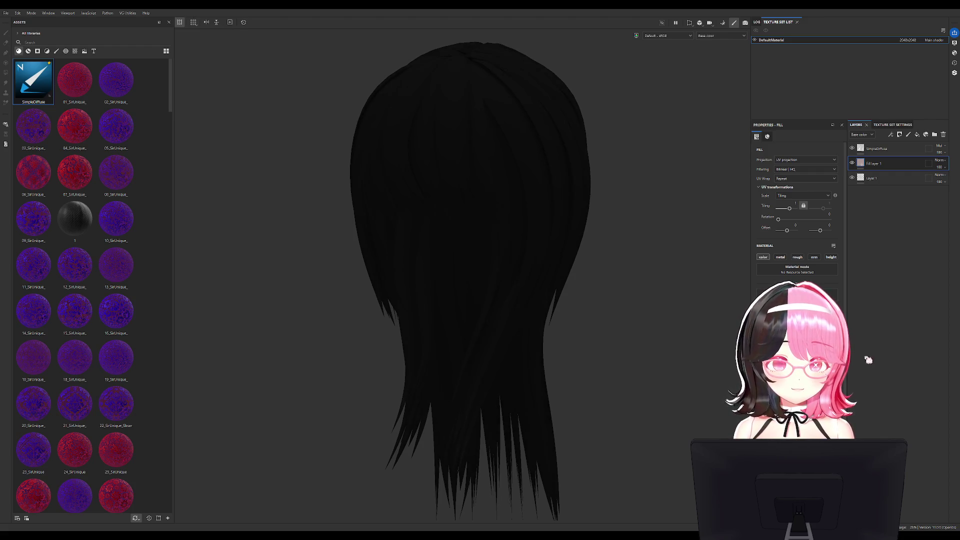
mouse_move(645, 346)
left_mouse_down("alt")
mouse_move(600, 339)
mouse_move(587, 317)
mouse_move(650, 280)
left_mouse_up("alt")
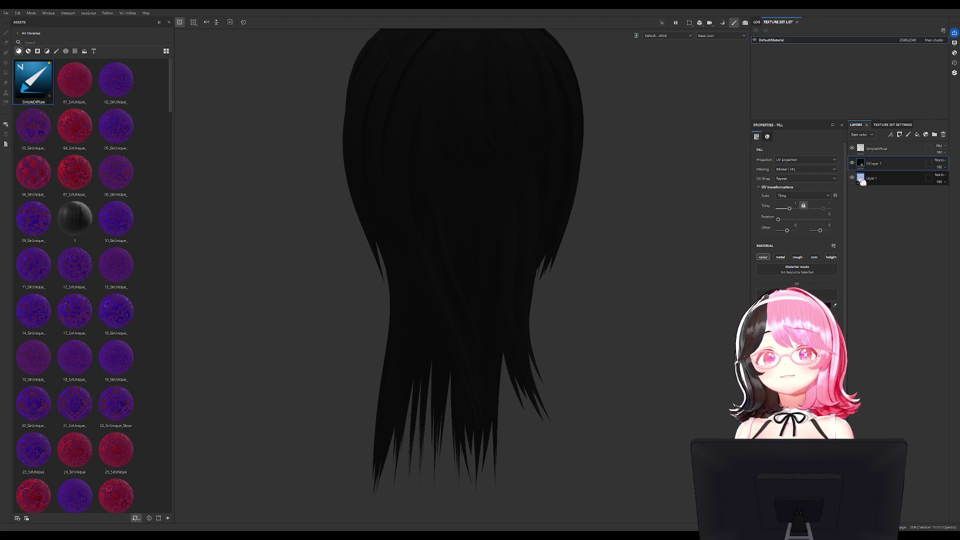
Add Fill layer 2 with a black mask and an Anisotropic Noise fill effect
key("ctrl+d")
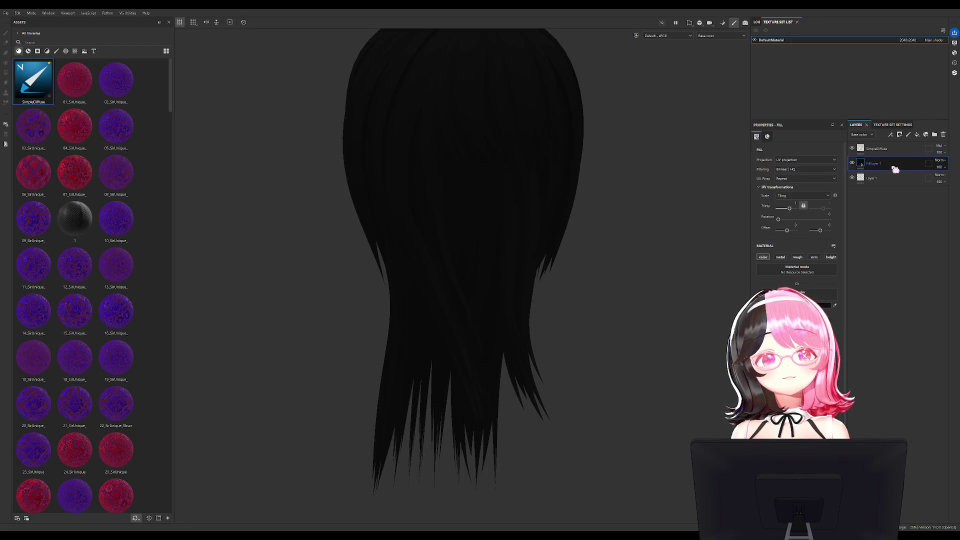
key("1")
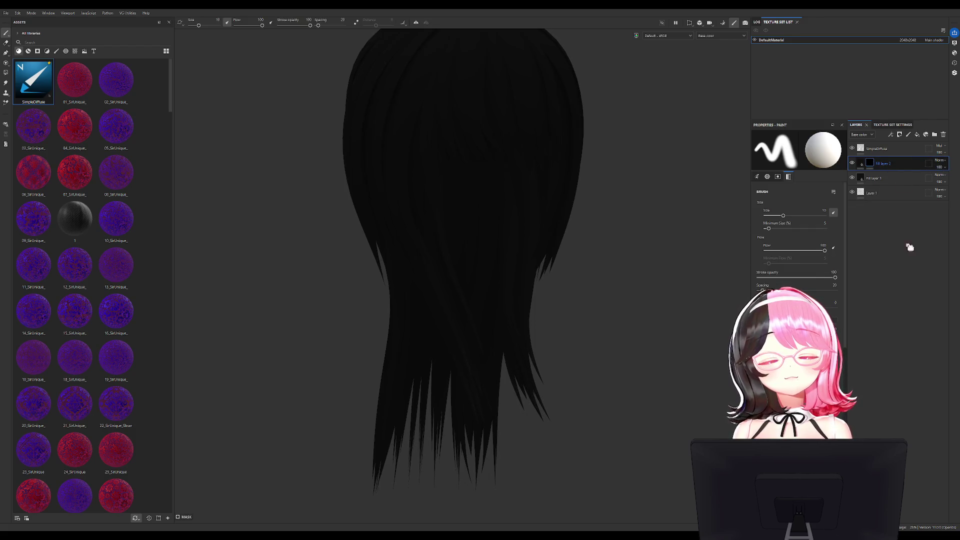
key("ctrl+f")
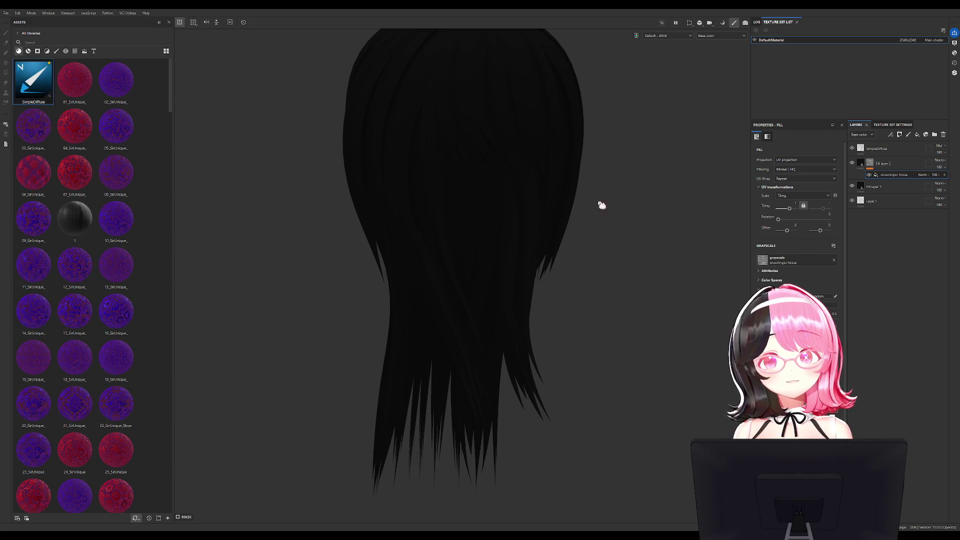
Set Fill layer 2 to Multiply, UV rotation 90, and opacity about 12
left_click(935, 198)
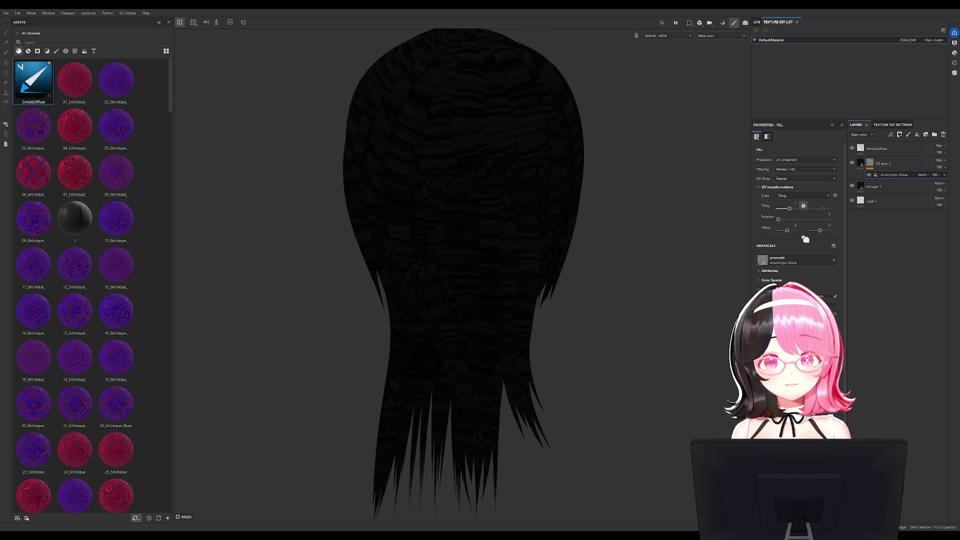
left_click(829, 214)
type("90")
key("Return")
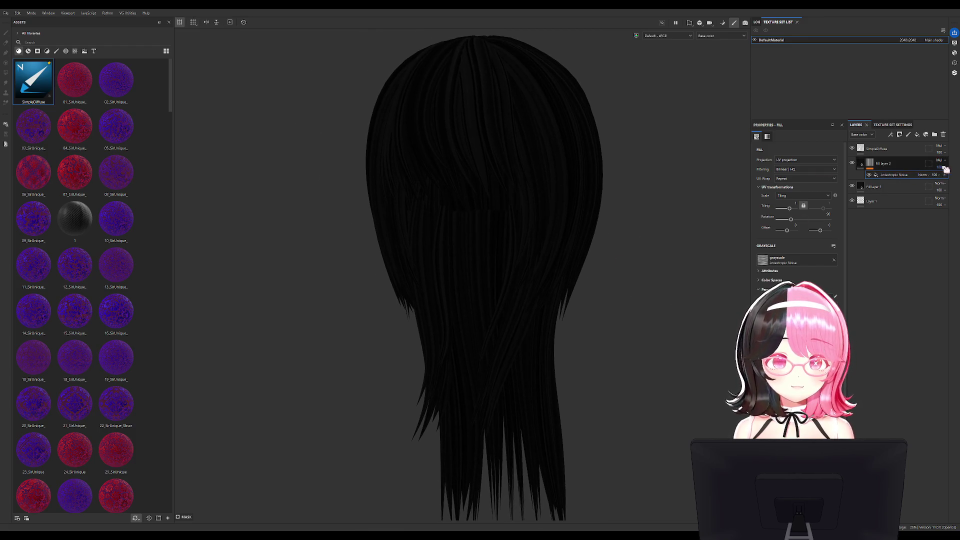
left_click_drag(945, 168, 937, 184)
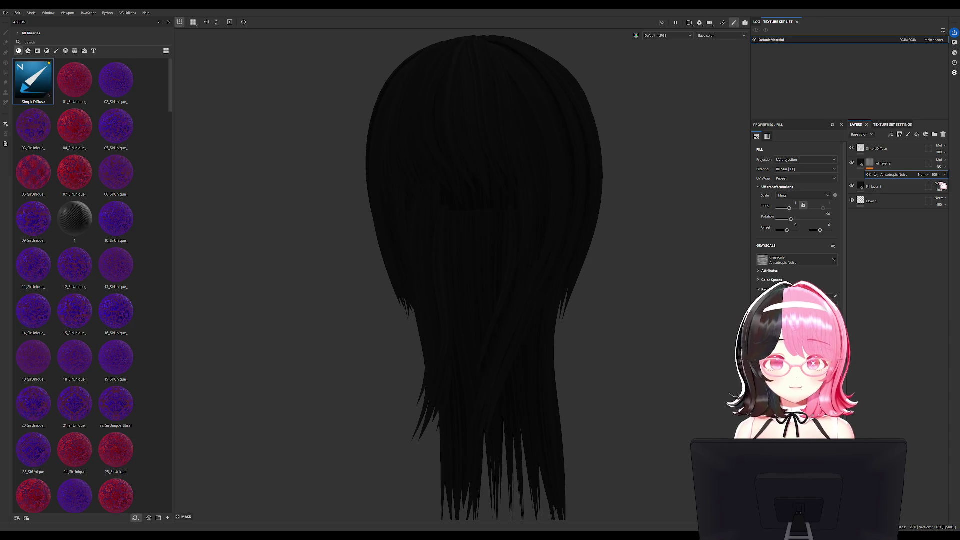
Add Fill layer 3 above Fill layer 1 and rename it
left_click(940, 186)
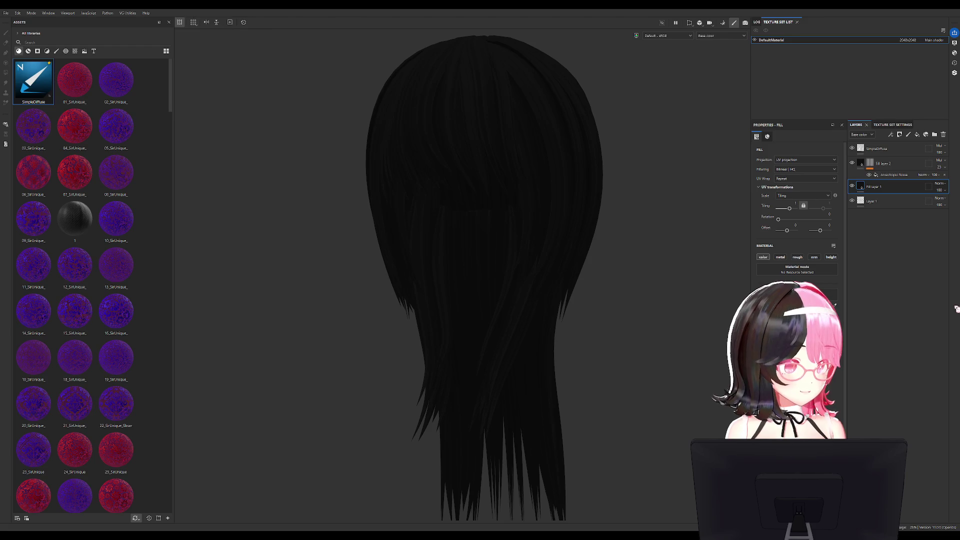
mouse_move(708, 360)
left_mouse_down("alt")
mouse_move(471, 323)
mouse_move(481, 375)
mouse_move(893, 206)
left_mouse_up("alt")
left_click(880, 188)
double_click(879, 186)
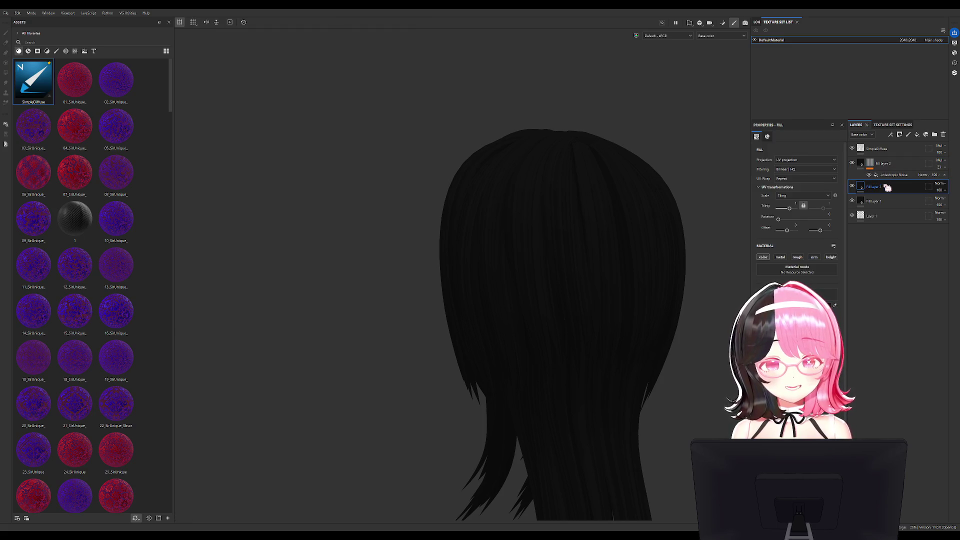
Mask Fill layer 3, move it above Fill layer 2, and set Linear Dodge blending
key("1")
left_click_drag(895, 186, 944, 163)
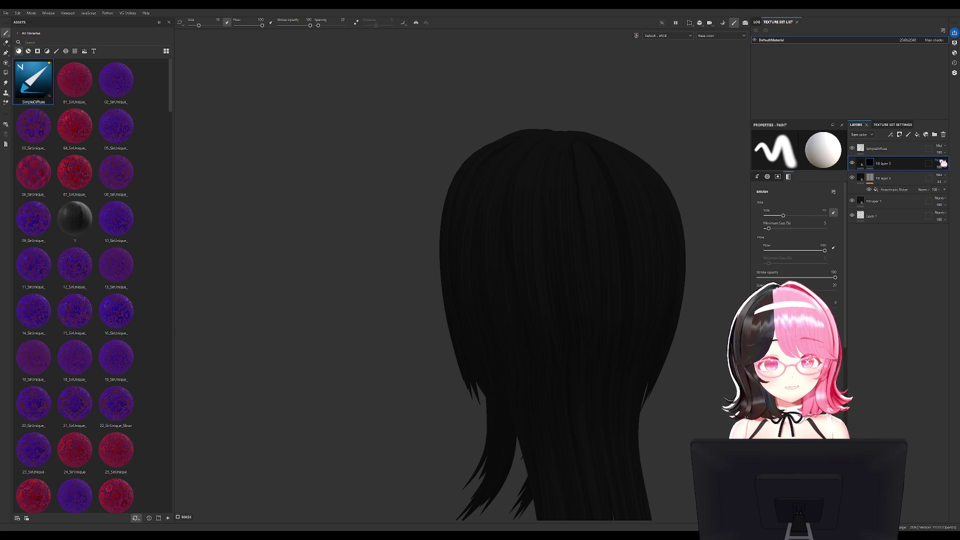
left_click(945, 228)
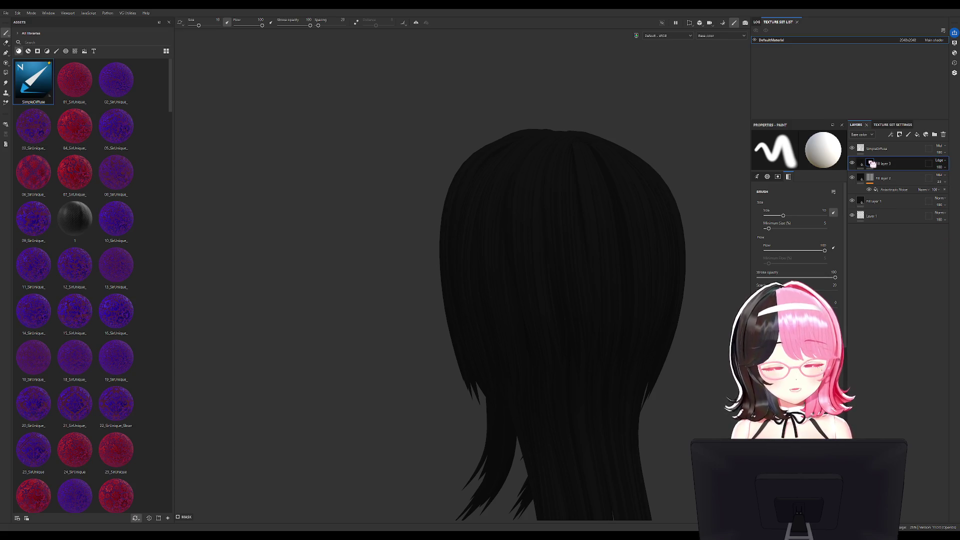
left_click_drag(889, 189, 875, 171)
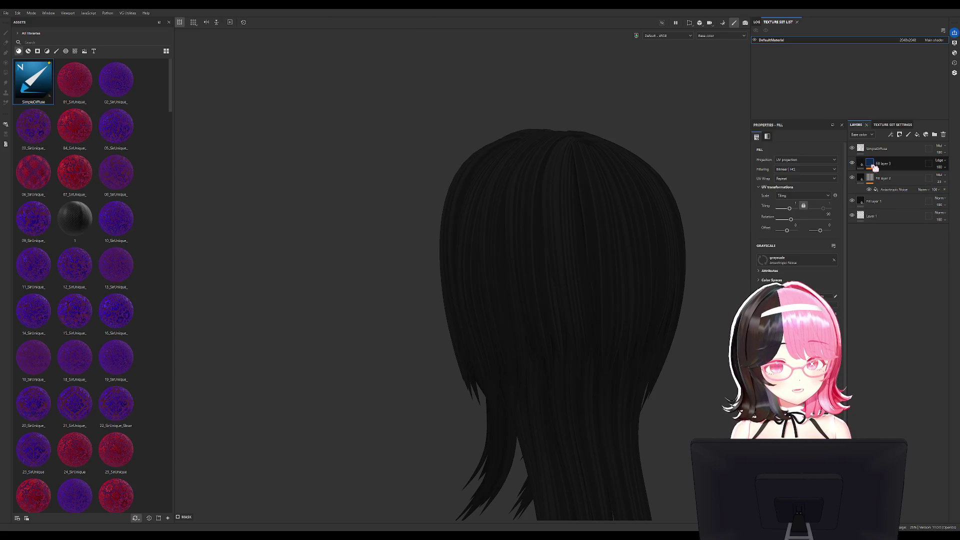
mouse_move(645, 317)
left_mouse_down("alt")
mouse_move(566, 313)
mouse_move(556, 304)
left_mouse_up("alt")
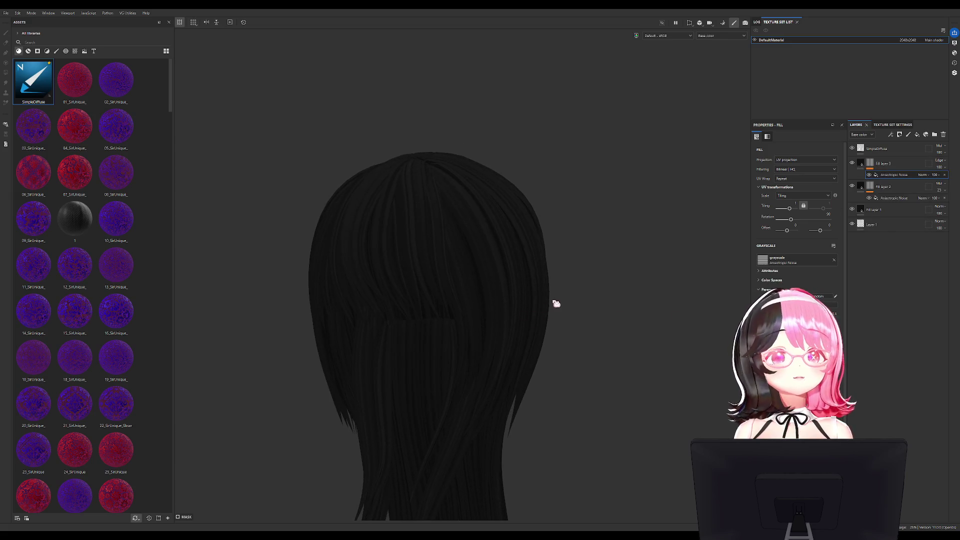
Copy Fill layer 2's Anisotropic Noise to Fill layer 3 in Multiply, plus a paint effect
left_click(945, 174)
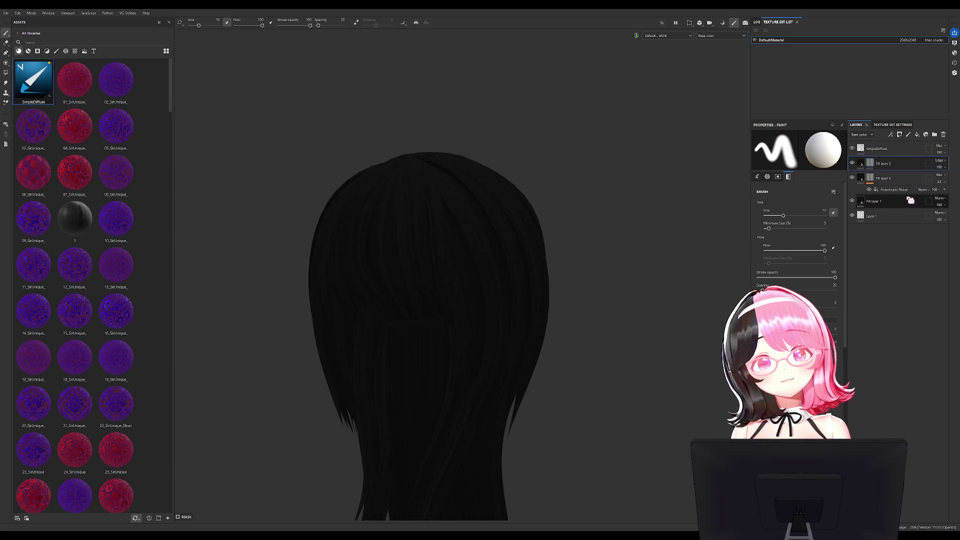
left_click(896, 190)
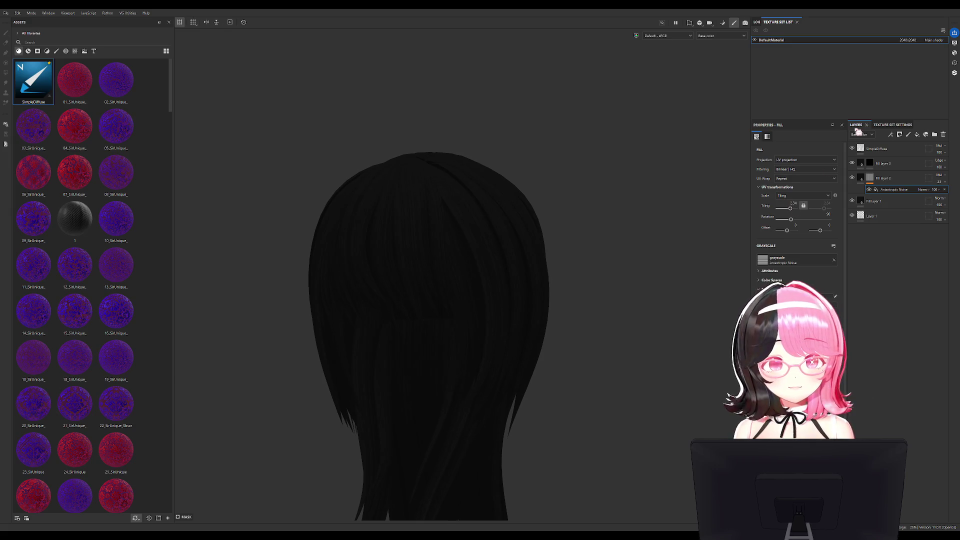
left_click_drag(888, 177, 882, 167)
left_click(923, 175)
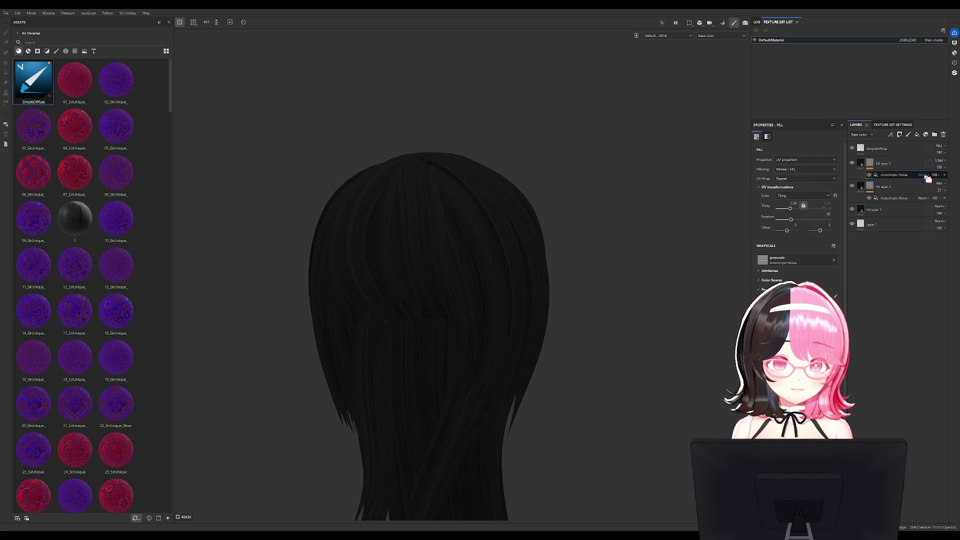
left_click(929, 207)
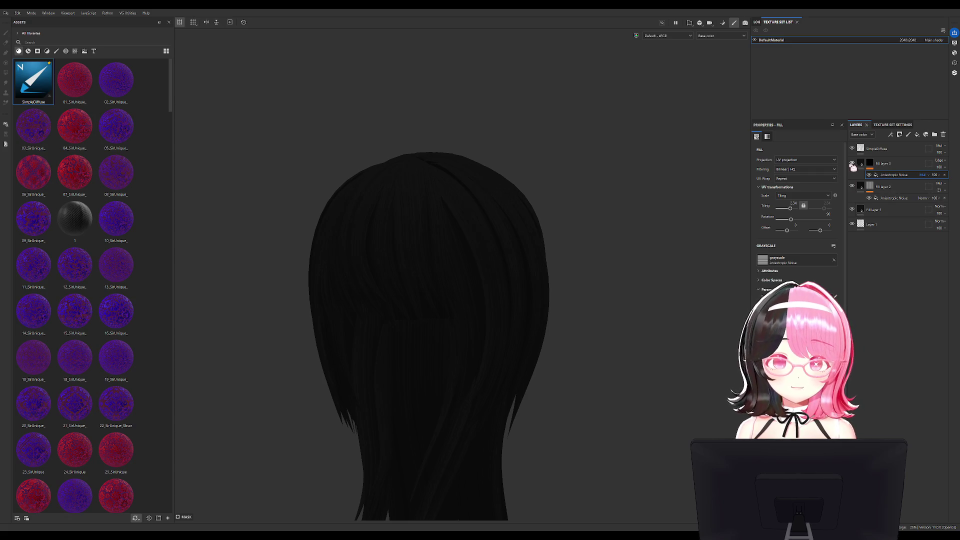
left_click(883, 175)
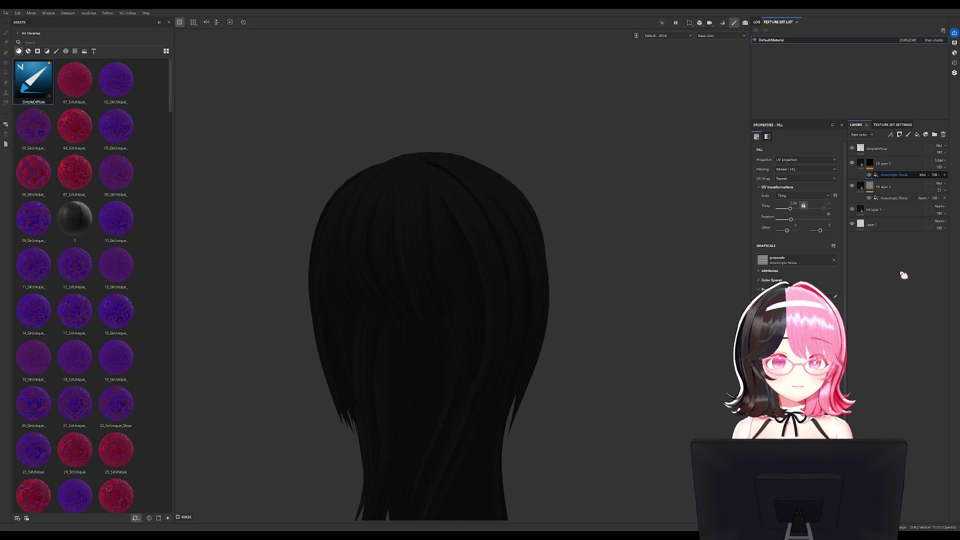
left_click(908, 135)
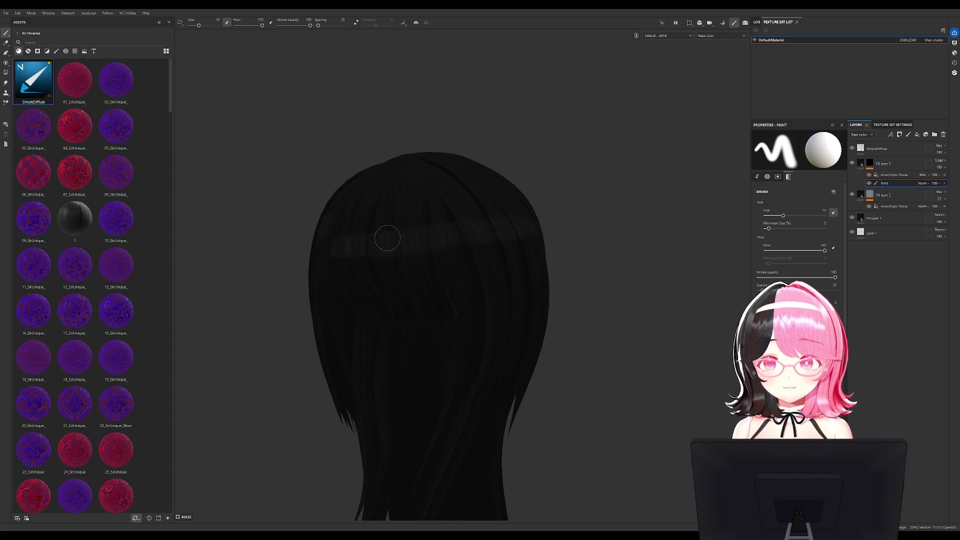
scroll(497, 228, "up", 2)
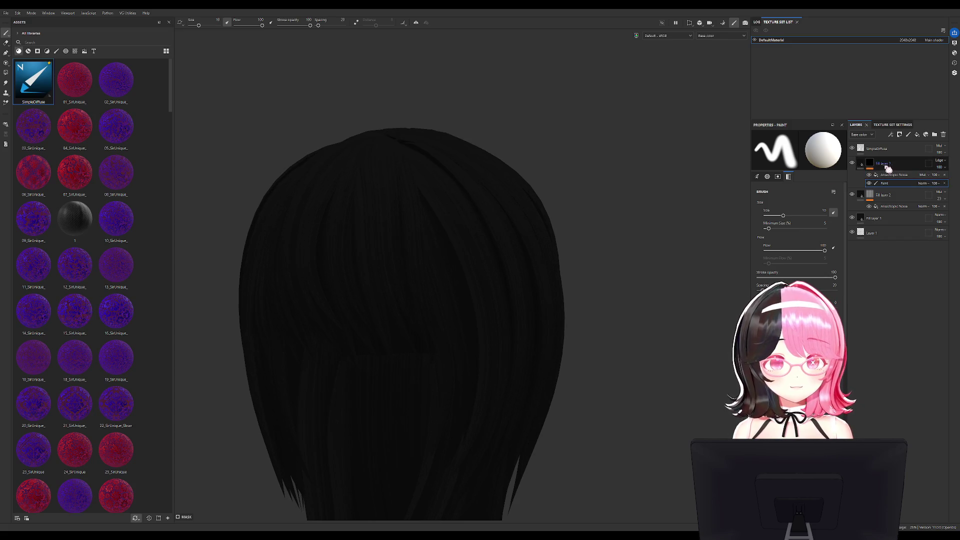
Paint a test highlight stroke into Fill layer 3's mask, then undo it
left_click(861, 163)
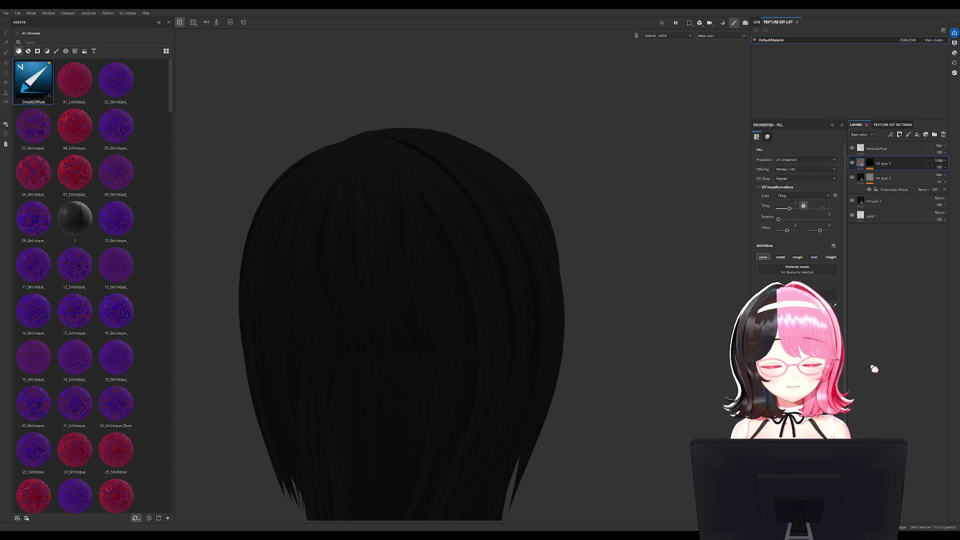
left_click(871, 164)
mouse_move(306, 229)
left_mouse_down()
mouse_move(340, 239)
mouse_move(348, 212)
left_mouse_up()
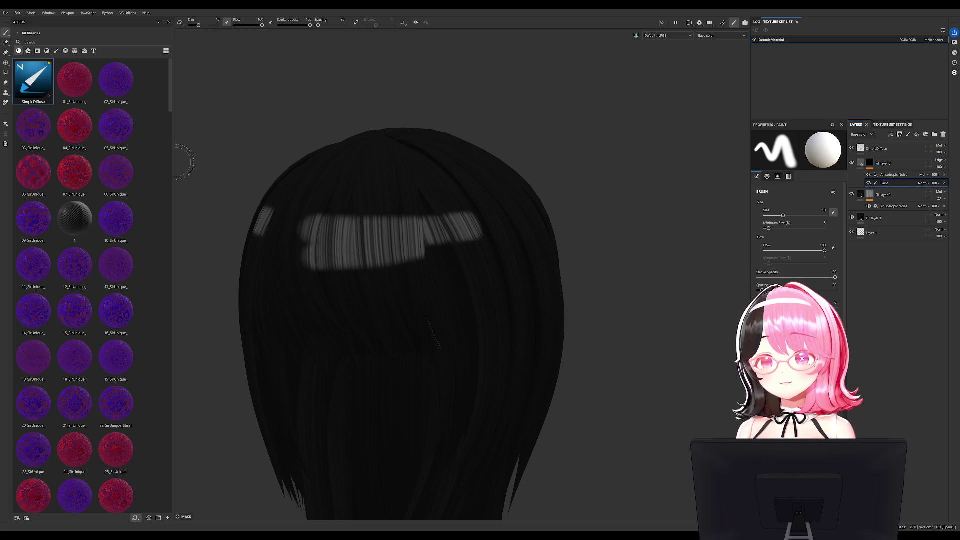
key("ctrl+z")
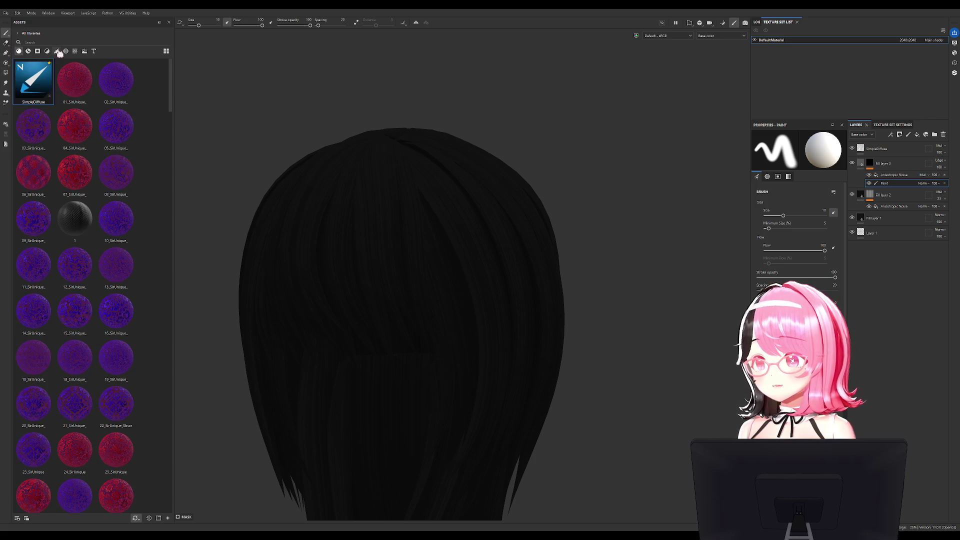
Choose the R_AirBrush3D brush, try a stroke across the bangs, and undo it
left_click(56, 51)
left_click(116, 220)
mouse_move(360, 220)
left_mouse_down()
mouse_move(343, 214)
mouse_move(243, 246)
left_mouse_up()
key("ctrl+z")
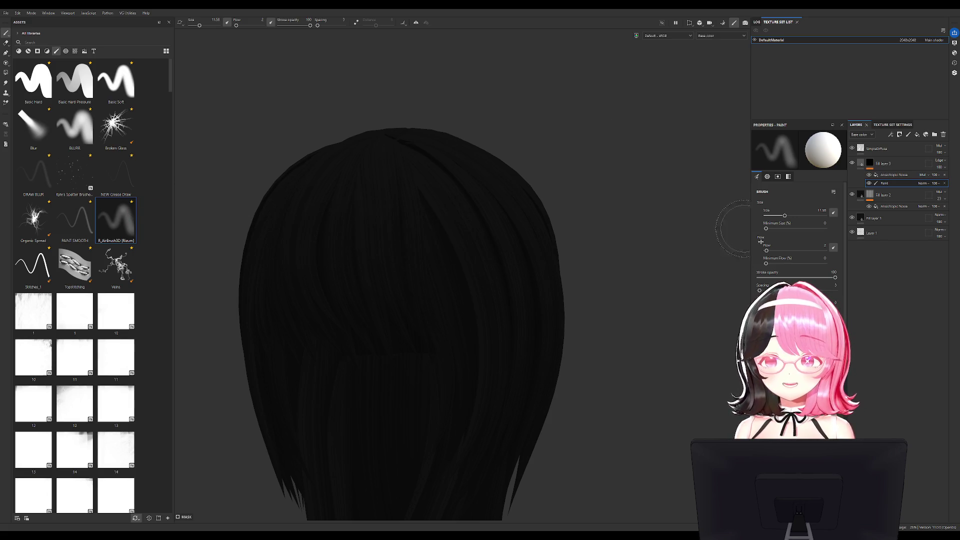
Lower brush stroke opacity to 57 and enable mirror symmetry from a straight back view
scroll(798, 235, "down", 5)
scroll(798, 235, "up", 2)
scroll(797, 235, "up", 3)
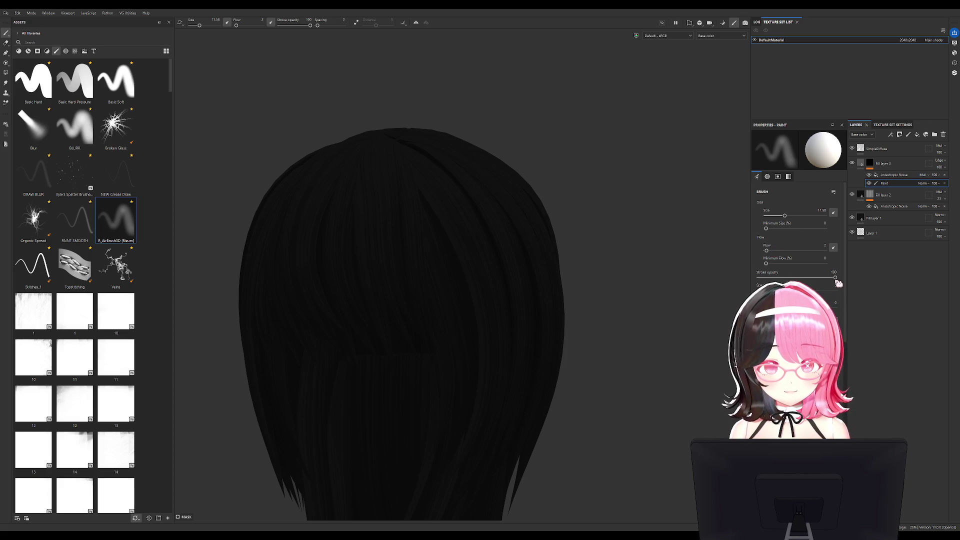
left_click_drag(832, 280, 812, 281)
mouse_move(516, 330)
left_mouse_down("alt")
mouse_move(563, 315)
mouse_move(611, 219)
left_mouse_up("alt")
left_click(417, 23)
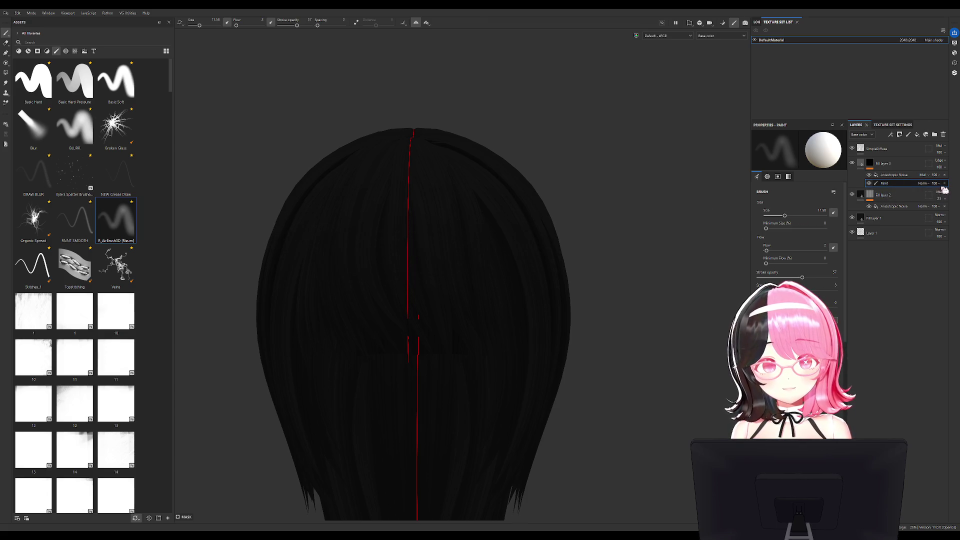
Add a Blur filter effect to Fill layer 3 and return to its Paint effect
left_click(891, 134)
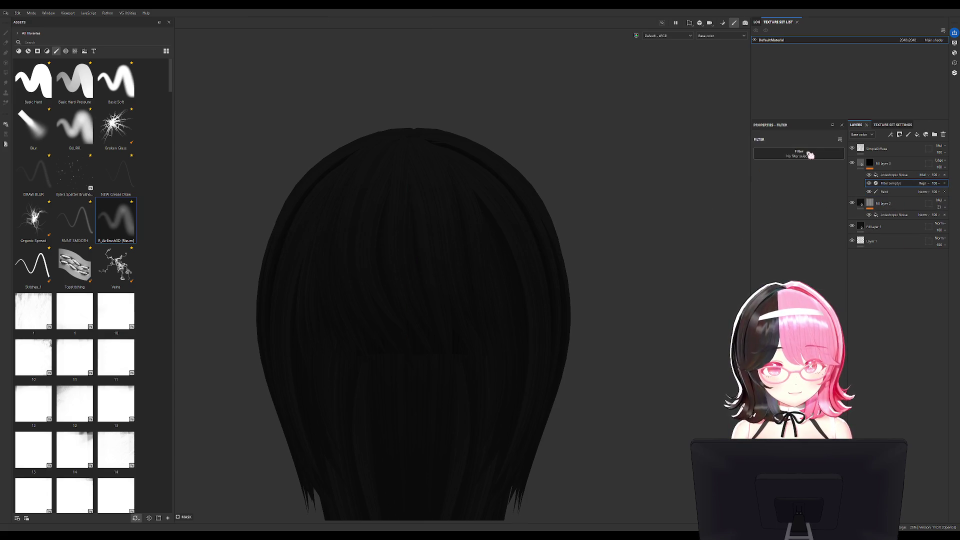
left_click(884, 192)
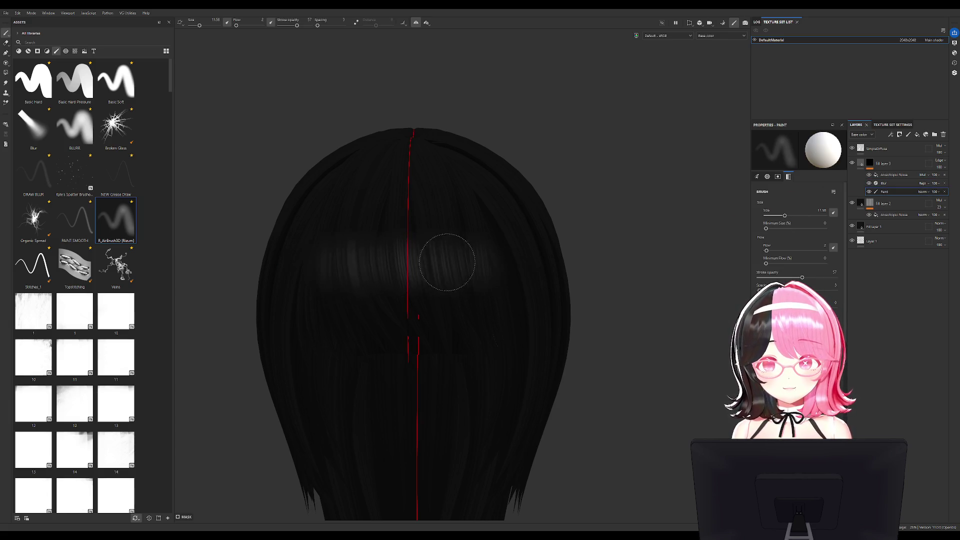
mouse_move(538, 344)
left_mouse_down("alt")
mouse_move(444, 338)
mouse_move(448, 285)
mouse_move(485, 251)
left_mouse_up("alt")
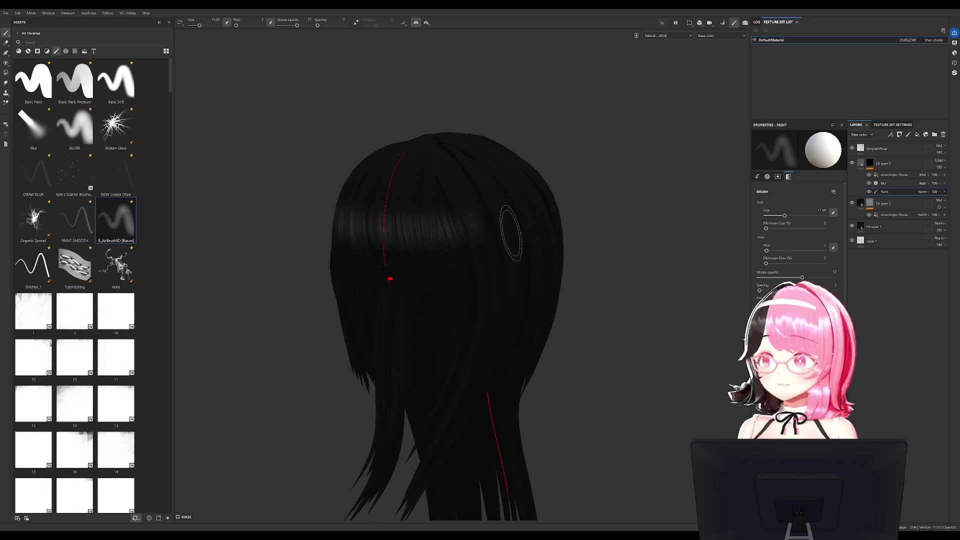
mouse_move(562, 236)
left_mouse_down("alt")
mouse_move(440, 274)
mouse_move(458, 225)
left_mouse_up("alt")
Lower stroke opacity to 5, then 4, and airbrush faint shading around the hair
mouse_move(291, 26)
left_mouse_down()
mouse_move(281, 25)
mouse_move(290, 26)
left_mouse_up()
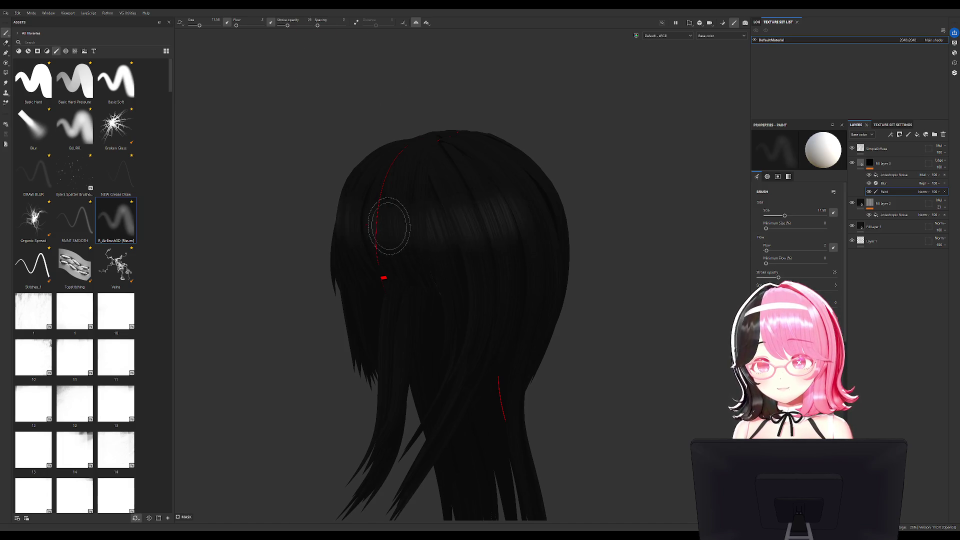
mouse_move(496, 280)
left_mouse_down("alt")
mouse_move(536, 280)
mouse_move(463, 295)
mouse_move(424, 259)
left_mouse_up("alt")
left_click_drag(557, 235, 456, 235, "alt")
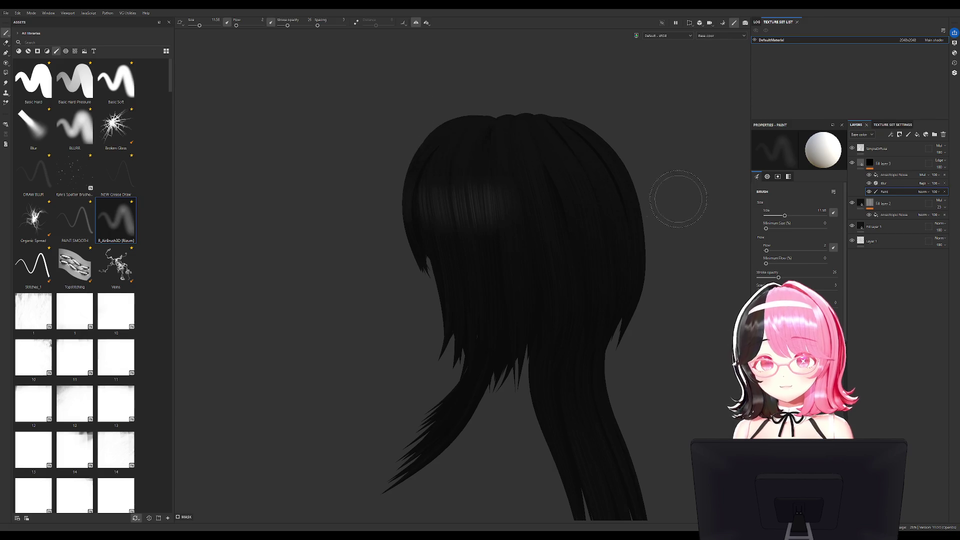
left_click_drag(765, 278, 762, 278)
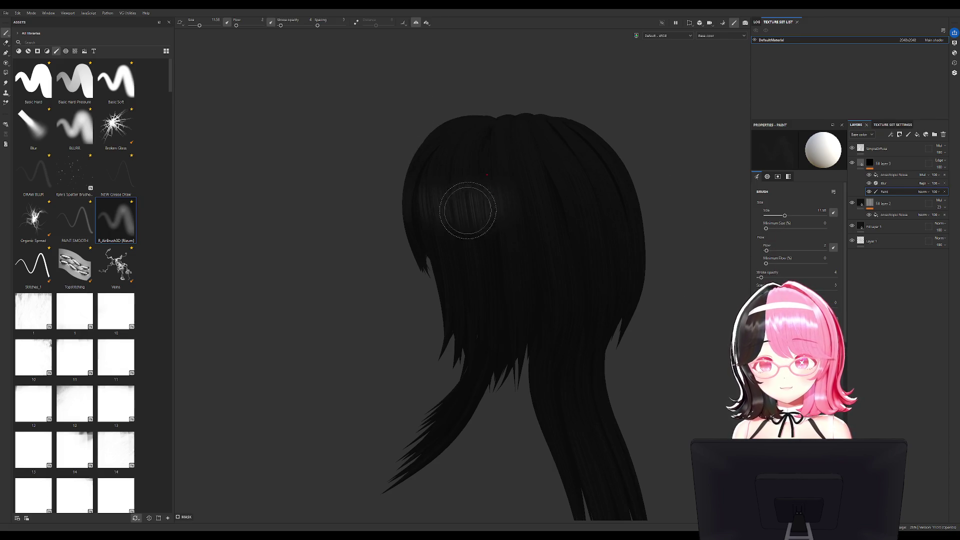
mouse_move(461, 257)
left_mouse_down("alt")
mouse_move(713, 278)
mouse_move(332, 204)
left_mouse_up("alt")
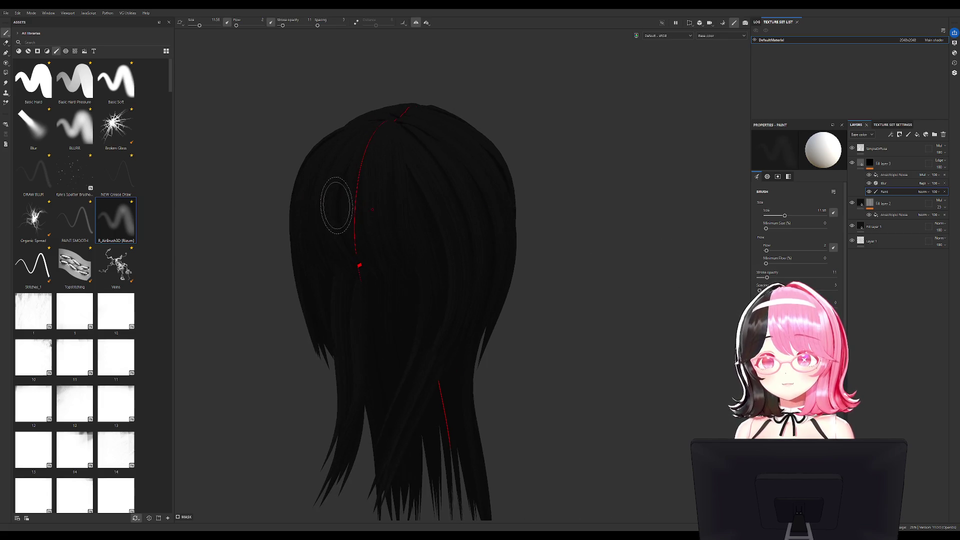
left_click_drag(508, 188, 345, 194, "alt")
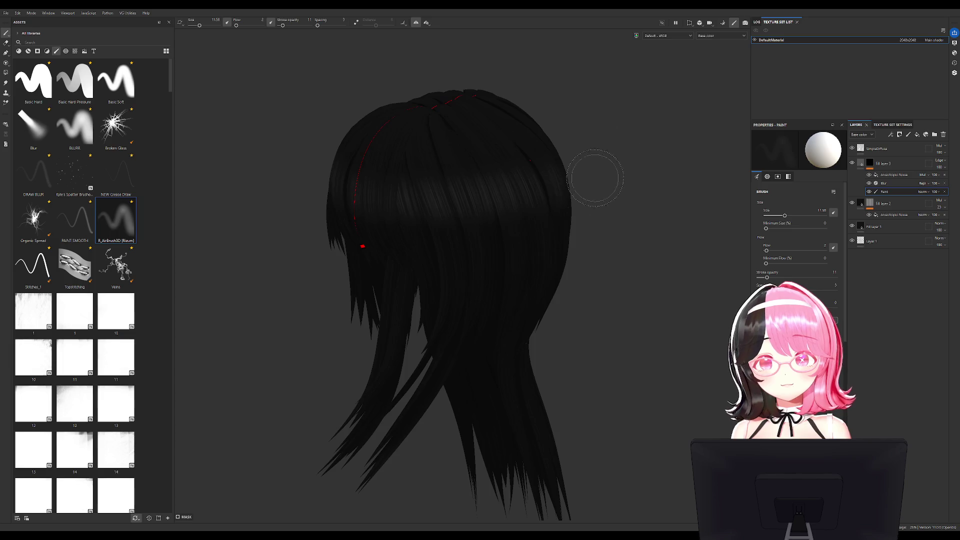
left_click_drag(605, 157, 428, 204, "alt")
left_click_drag(670, 146, 619, 165, "alt")
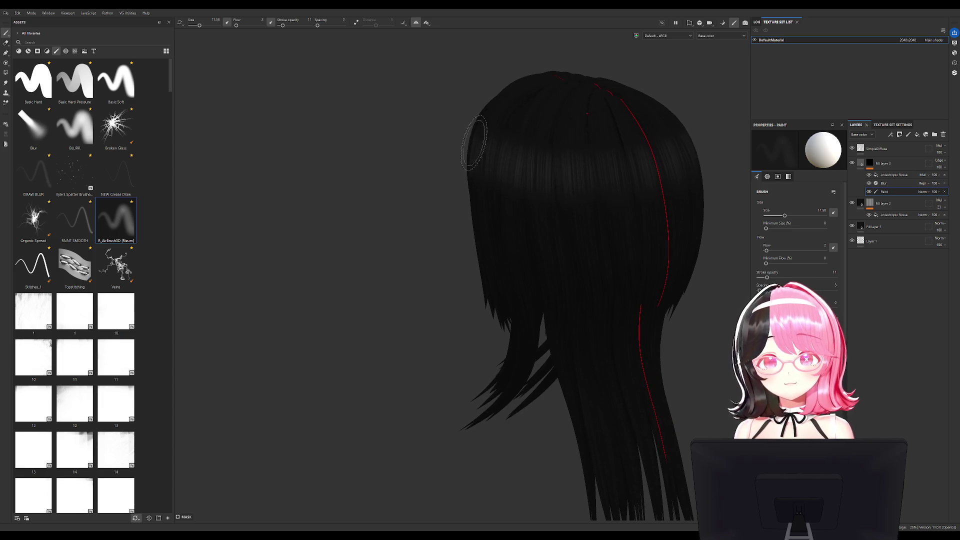
left_click_drag(480, 139, 562, 112, "alt")
mouse_move(480, 160)
left_mouse_down("alt")
mouse_move(514, 150)
mouse_move(444, 133)
left_mouse_up("alt")
mouse_move(536, 187)
left_mouse_down("alt")
mouse_move(519, 237)
mouse_move(561, 261)
mouse_move(669, 291)
mouse_move(479, 238)
left_mouse_up("alt")
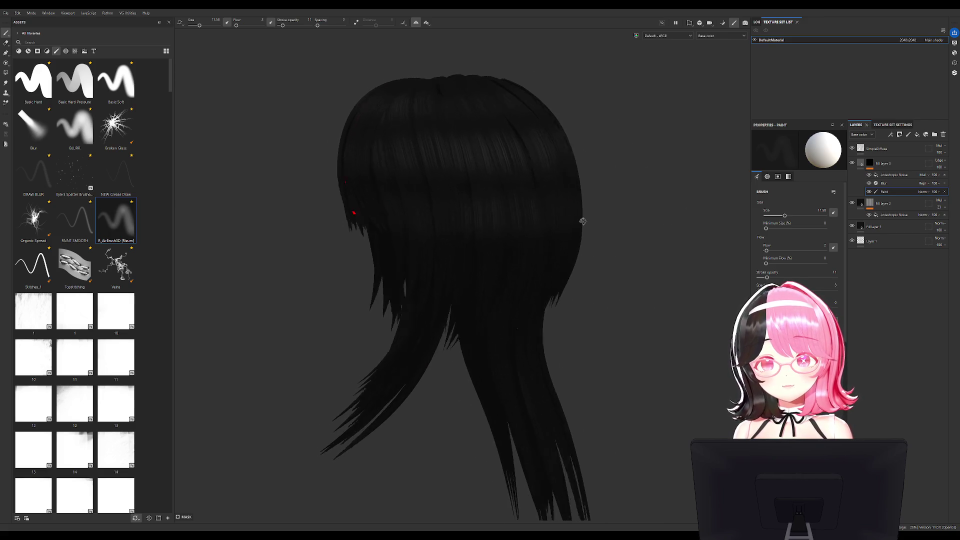
left_click_drag(604, 215, 709, 205, "alt")
mouse_move(605, 280)
left_mouse_down("alt")
mouse_move(594, 268)
mouse_move(613, 232)
mouse_move(673, 217)
left_mouse_up("alt")
Enlarge the airbrush to about 25, shade the back and hair ends, then choose Smudge
right_click_drag(673, 218, 701, 218, "ctrl")
mouse_move(501, 233)
left_mouse_down("alt")
mouse_move(677, 229)
mouse_move(574, 289)
mouse_move(590, 242)
mouse_move(546, 274)
mouse_move(547, 225)
left_mouse_up("alt")
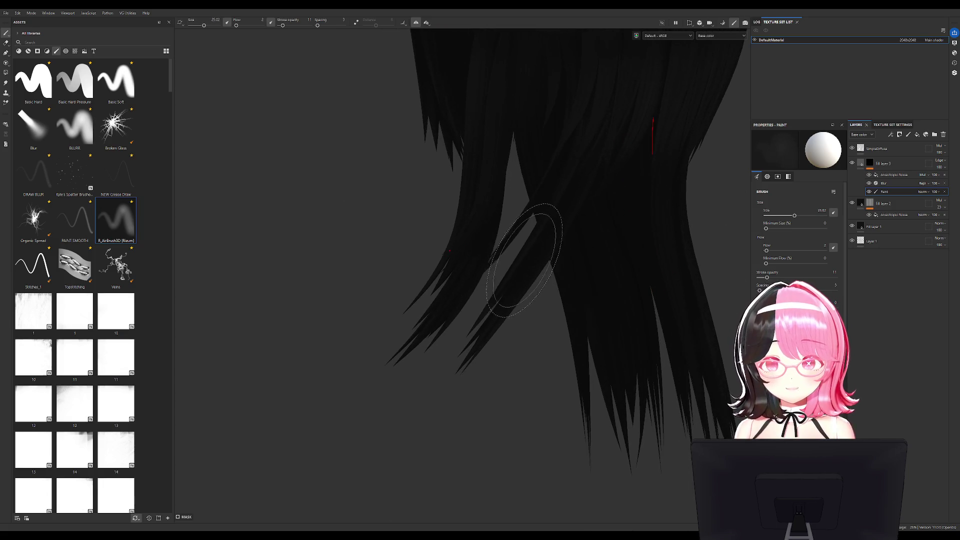
mouse_move(575, 290)
left_mouse_down("alt")
mouse_move(648, 259)
mouse_move(564, 332)
mouse_move(637, 300)
mouse_move(442, 295)
mouse_move(643, 279)
left_mouse_up("alt")
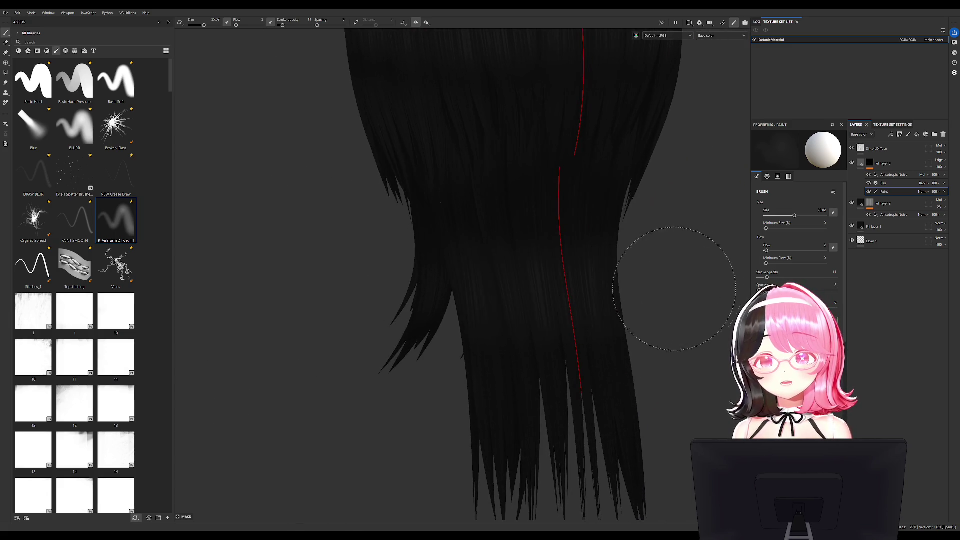
mouse_move(542, 349)
left_mouse_down("alt")
mouse_move(562, 308)
mouse_move(289, 278)
left_mouse_up("alt")
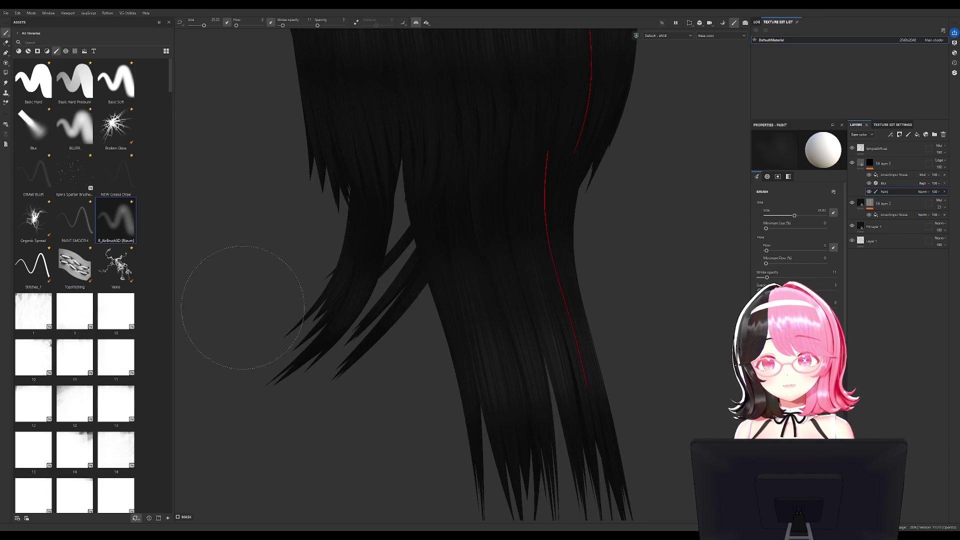
scroll(429, 343, "down", 3)
left_click_drag(429, 343, 529, 320, "alt")
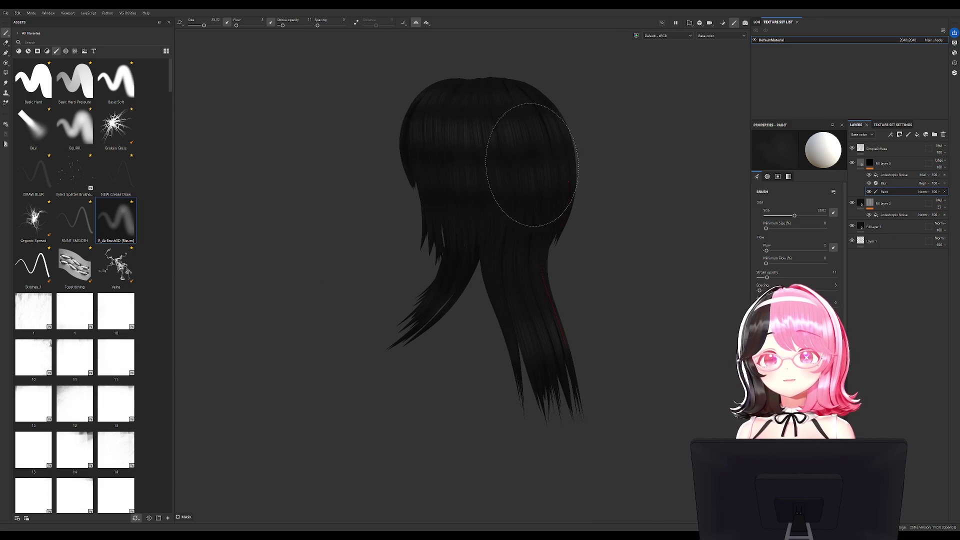
mouse_move(515, 160)
left_mouse_down("alt")
mouse_move(616, 239)
mouse_move(500, 260)
left_mouse_up("alt")
left_click(6, 83)
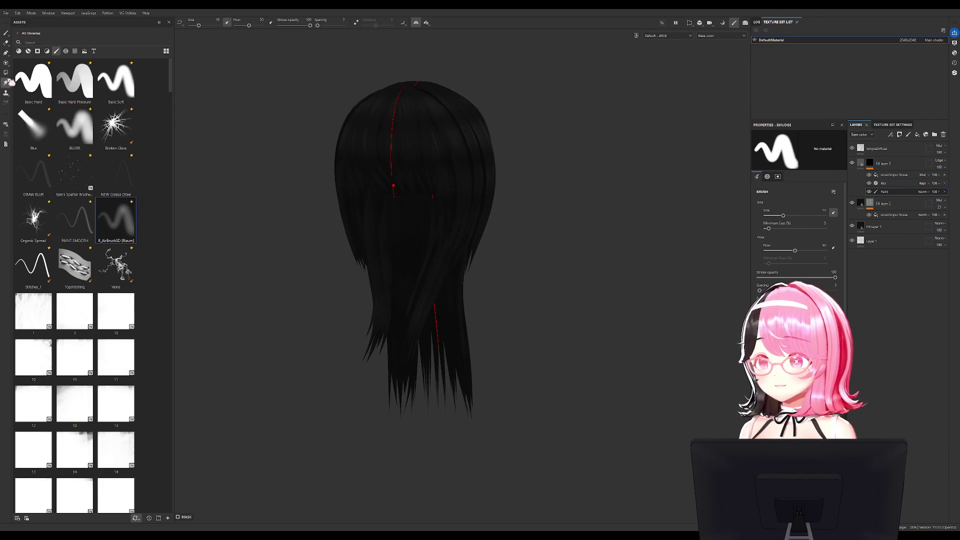
Pick the Blur smudge brush and enlarge it to about 46
left_click(37, 146)
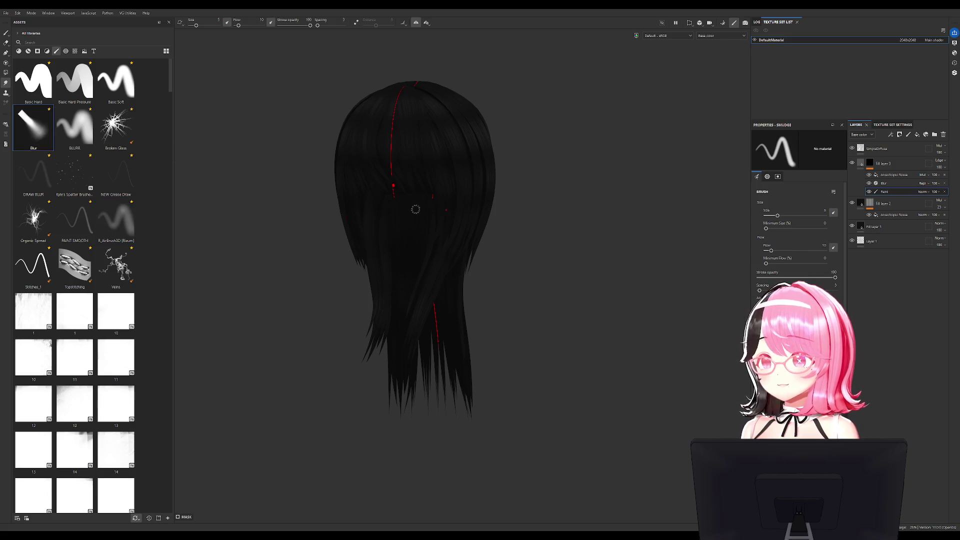
left_click_drag(392, 199, 409, 207, "alt")
right_click_drag(429, 196, 485, 171, "ctrl")
left_click_drag(467, 139, 491, 140, "alt")
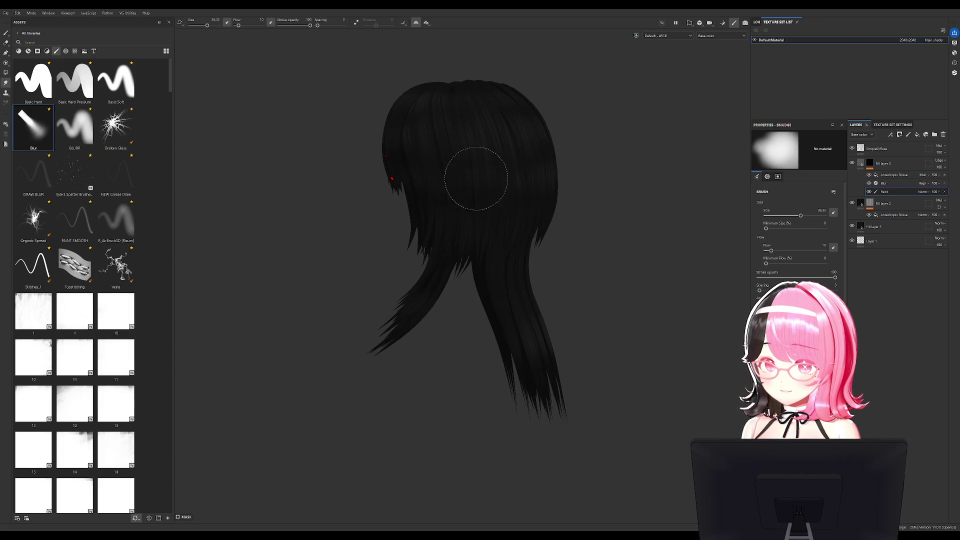
left_click_drag(543, 165, 493, 197, "alt")
mouse_move(493, 198)
right_mouse_down("ctrl")
mouse_move(558, 155)
mouse_move(562, 167)
right_mouse_up("ctrl")
Blur the painted strokes from back and side views, then duplicate Fill layer 3's Paint effect
left_click_drag(475, 109, 410, 100, "alt")
mouse_move(430, 193)
left_mouse_down("alt")
mouse_move(500, 171)
mouse_move(418, 161)
left_mouse_up("alt")
mouse_move(410, 303)
left_mouse_down("alt")
mouse_move(321, 325)
mouse_move(480, 312)
left_mouse_up("alt")
mouse_move(587, 346)
left_mouse_down("alt")
mouse_move(493, 354)
mouse_move(564, 386)
left_mouse_up("alt")
mouse_move(579, 339)
left_mouse_down("alt")
mouse_move(671, 353)
mouse_move(560, 250)
mouse_move(647, 206)
mouse_move(640, 183)
left_mouse_up("alt")
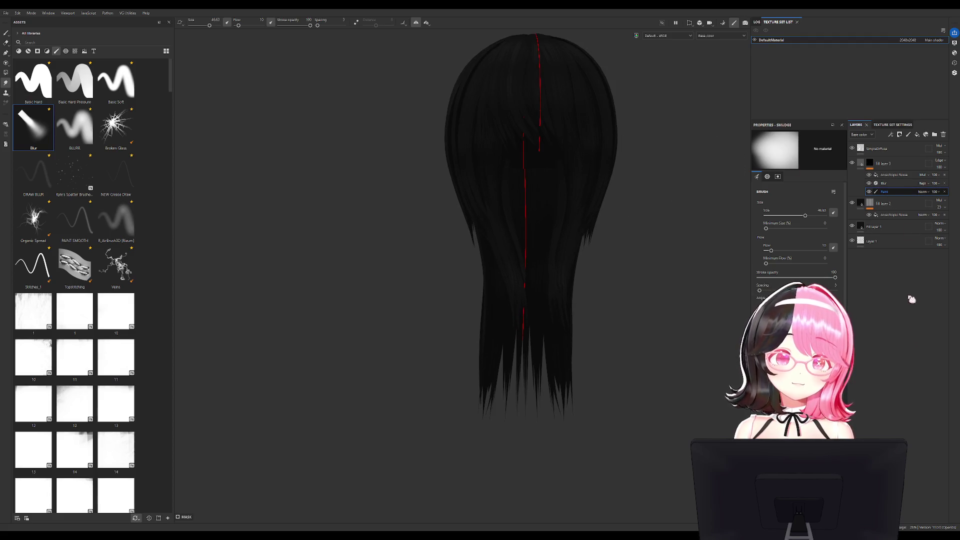
key("ctrl+d")
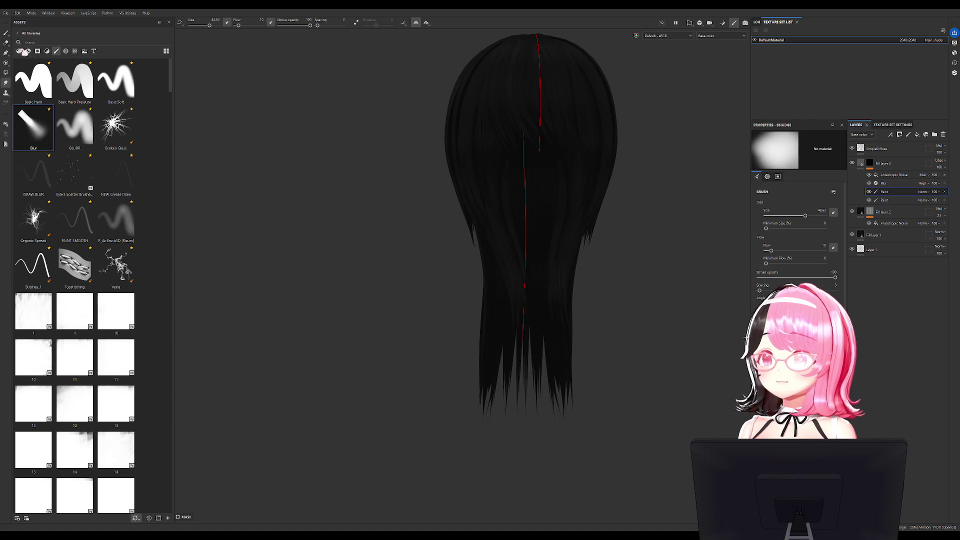
Return to the paint brush and shrink it to about 4.86
left_click(7, 33)
middle_click_drag(639, 75, 578, 225)
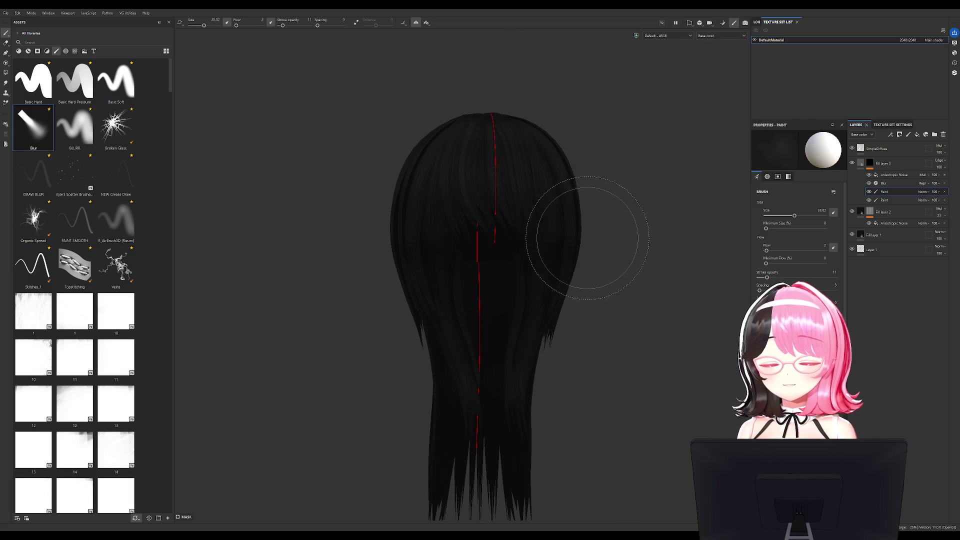
right_click_drag(594, 226, 588, 214, "ctrl")
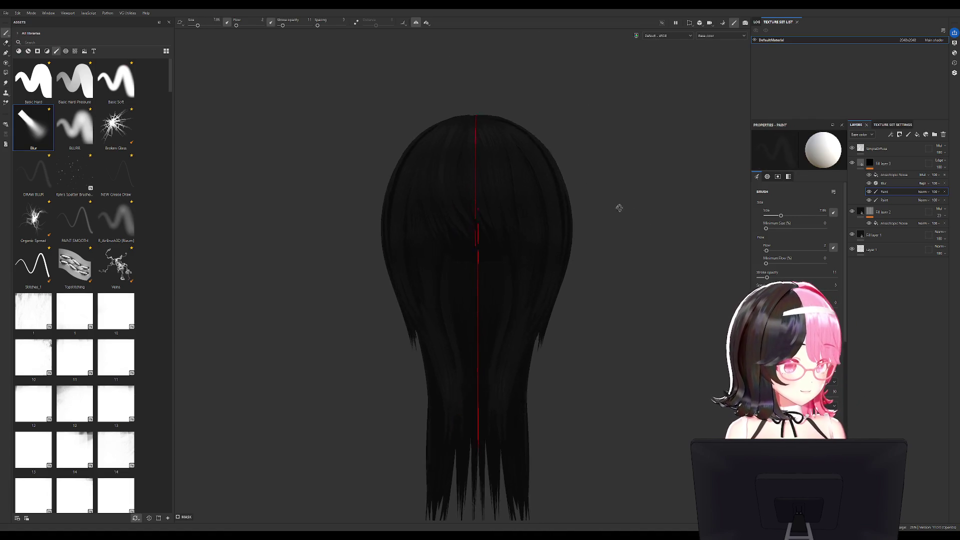
scroll(535, 180, "up", 2)
left_click_drag(536, 179, 435, 85, "alt")
right_click_drag(435, 86, 450, 110, "ctrl")
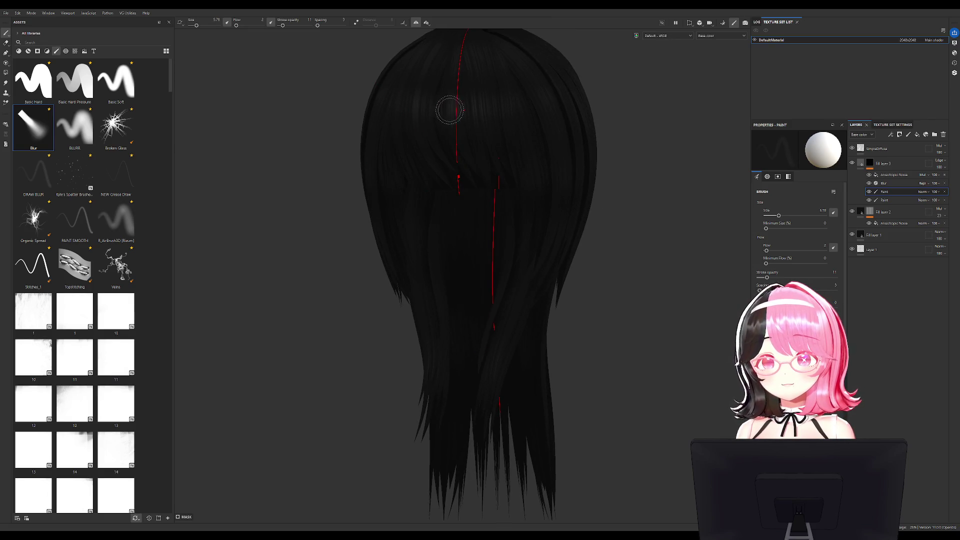
Inspect the hair from side and rear angles, then switch to the Eraser at the rear view
left_click_drag(570, 255, 514, 320, "alt")
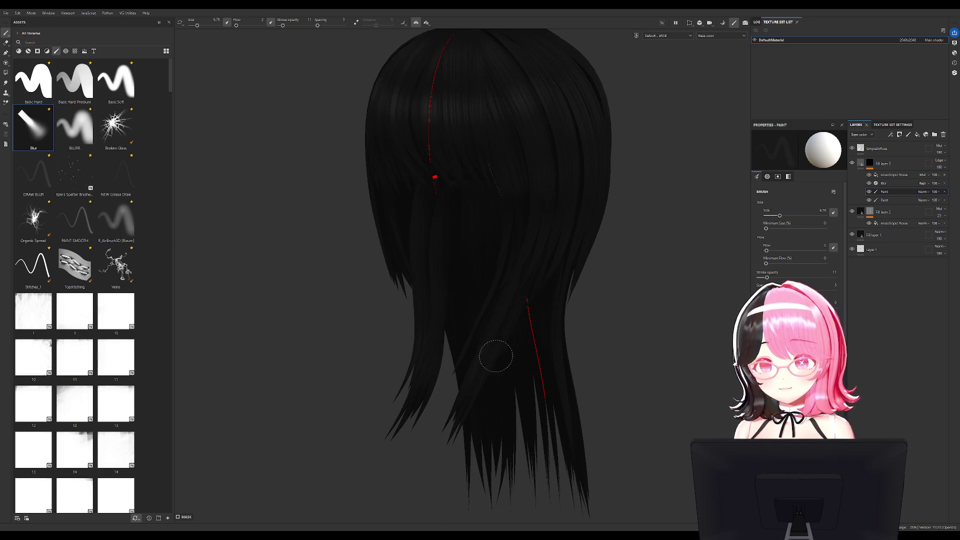
mouse_move(472, 354)
left_mouse_down("alt")
mouse_move(566, 381)
mouse_move(440, 386)
mouse_move(531, 252)
mouse_move(540, 260)
mouse_move(574, 229)
left_mouse_up("alt")
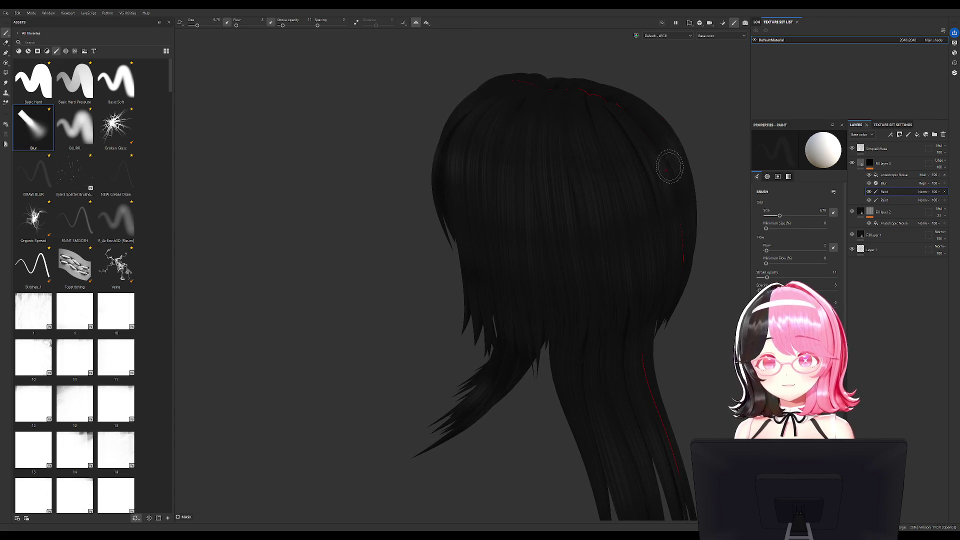
mouse_move(612, 252)
left_mouse_down("alt")
mouse_move(616, 240)
mouse_move(580, 197)
mouse_move(438, 191)
mouse_move(580, 185)
left_mouse_up("alt")
mouse_move(537, 230)
left_mouse_down("alt")
mouse_move(685, 199)
mouse_move(557, 214)
mouse_move(630, 250)
mouse_move(290, 303)
left_mouse_up("alt")
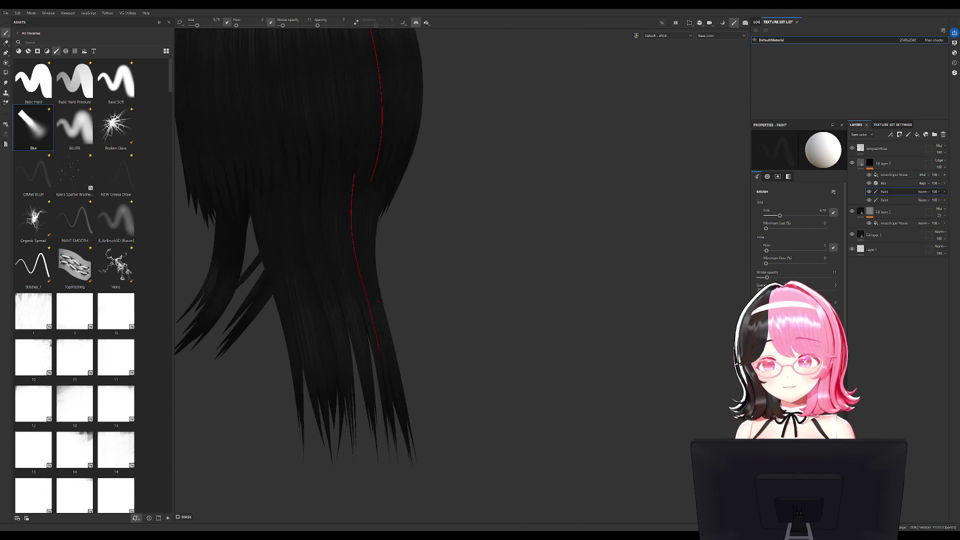
left_click_drag(421, 325, 555, 324, "alt")
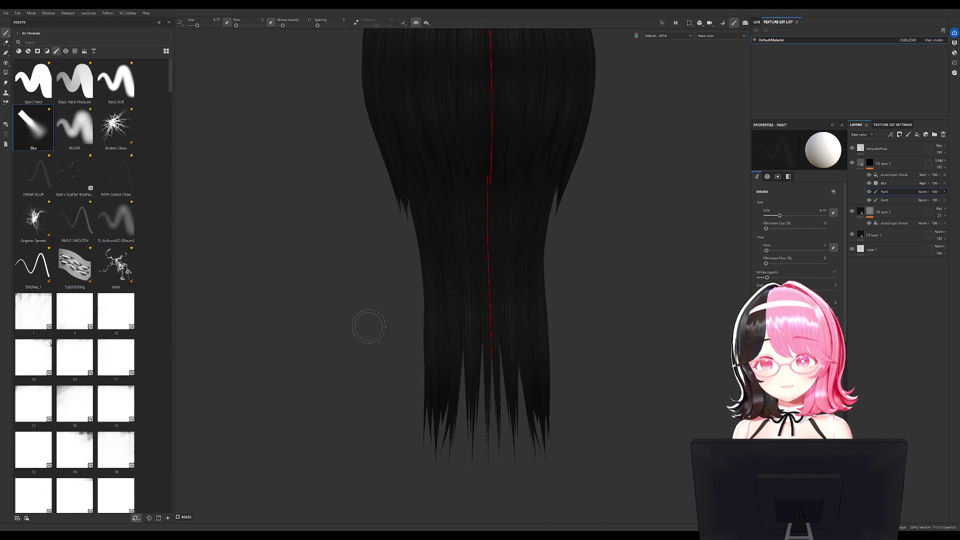
mouse_move(423, 320)
left_mouse_down("alt")
mouse_move(557, 311)
mouse_move(478, 332)
mouse_move(570, 300)
mouse_move(585, 233)
left_mouse_up("alt")
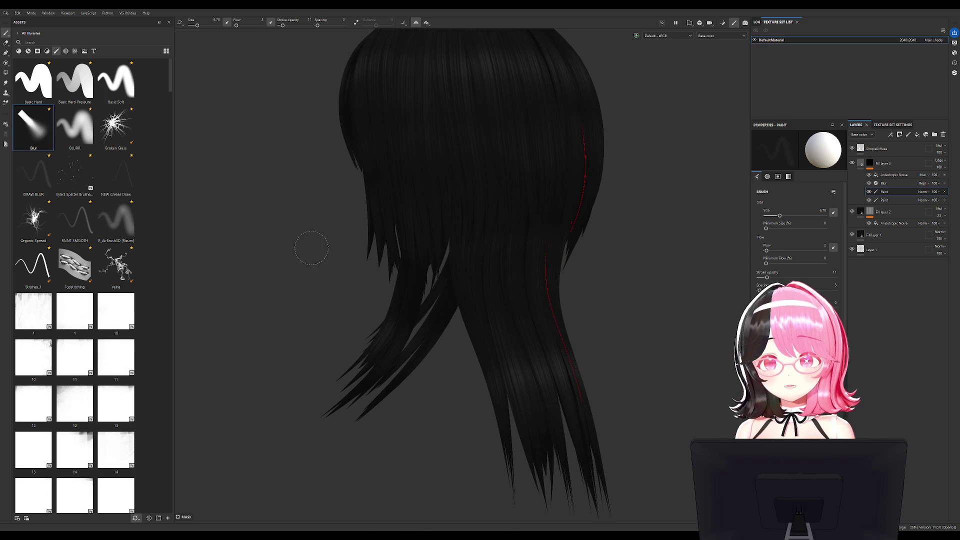
mouse_move(495, 240)
left_mouse_down("alt")
mouse_move(607, 248)
mouse_move(518, 205)
mouse_move(515, 298)
mouse_move(330, 192)
mouse_move(389, 183)
left_mouse_up("alt")
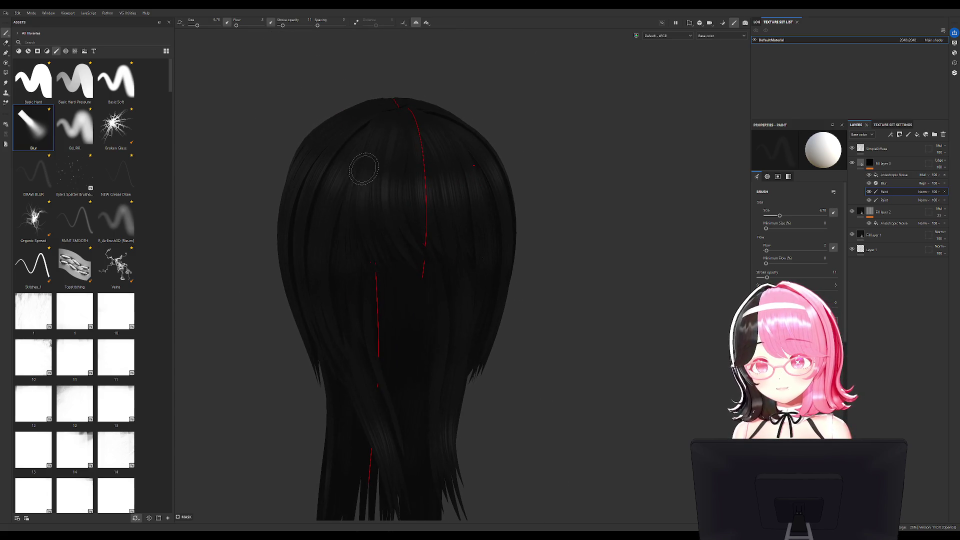
left_click(6, 43)
left_click_drag(465, 145, 414, 140, "alt")
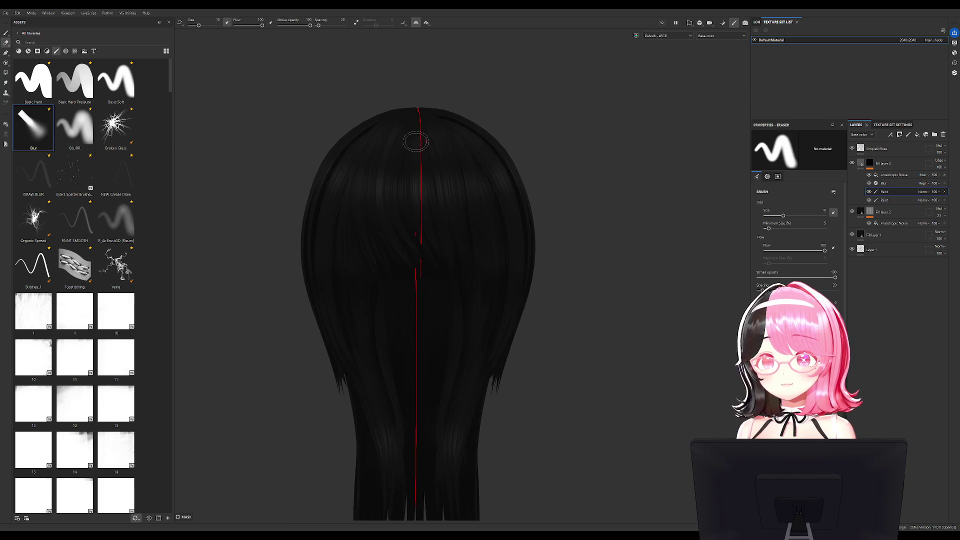
Turn off painting symmetry, export the DefaultMaterial hair textures, and save the Blender scene
key("f")
left_click(420, 26)
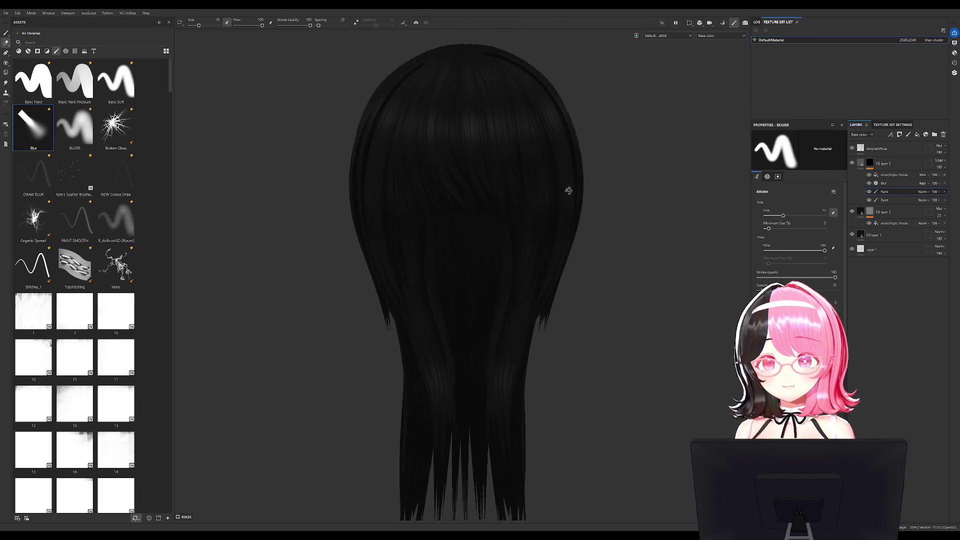
scroll(624, 266, "down", 2)
mouse_move(624, 266)
left_mouse_down("alt")
mouse_move(670, 251)
mouse_move(631, 270)
left_mouse_up("alt")
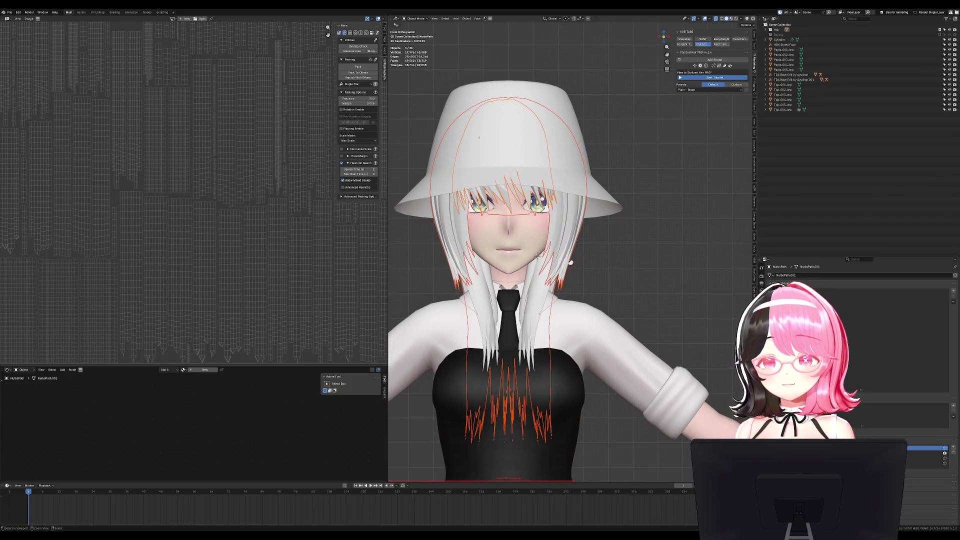
key("ctrl+s")
middle_click_drag(571, 262, 636, 318)
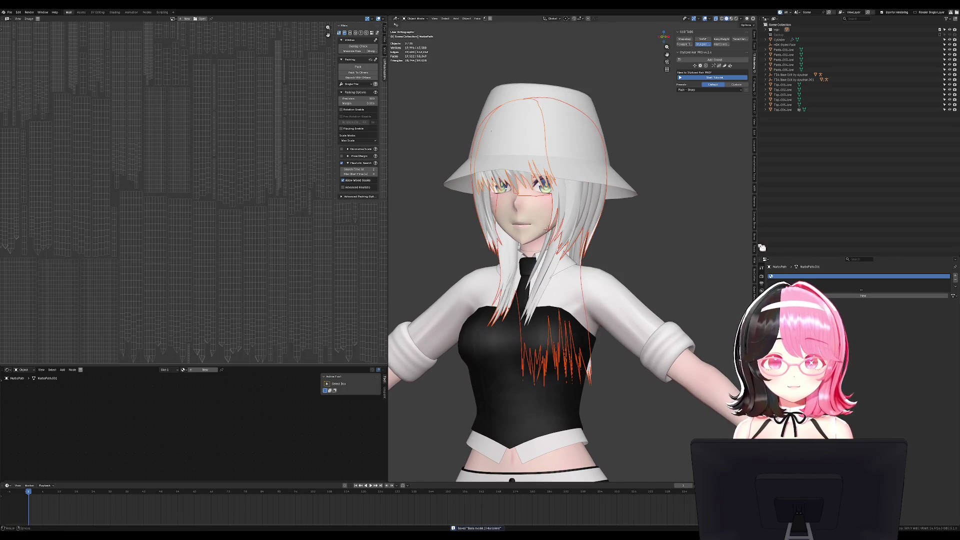
Batch-rename the selected hair objects with Numerate enabled and base name Hair
left_click(756, 201)
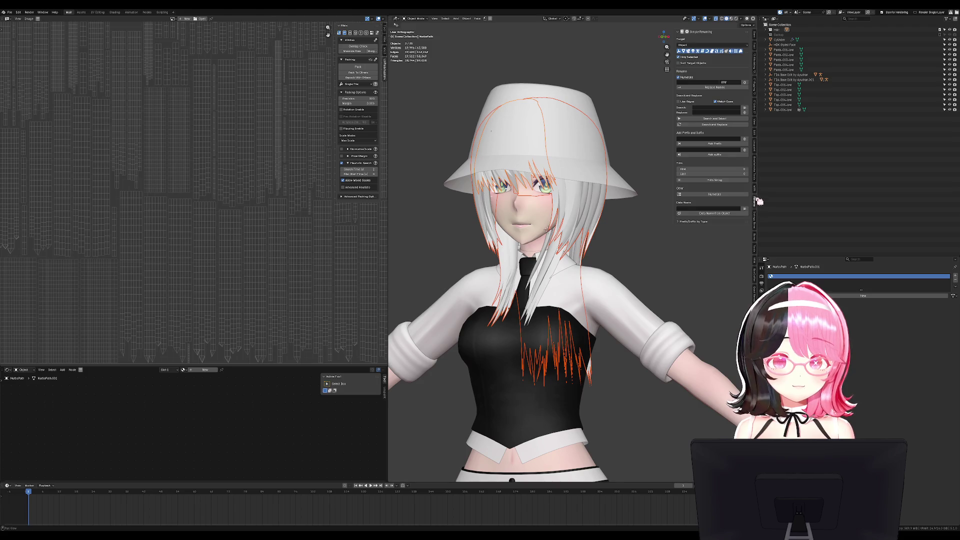
left_click(742, 82)
left_click(681, 78)
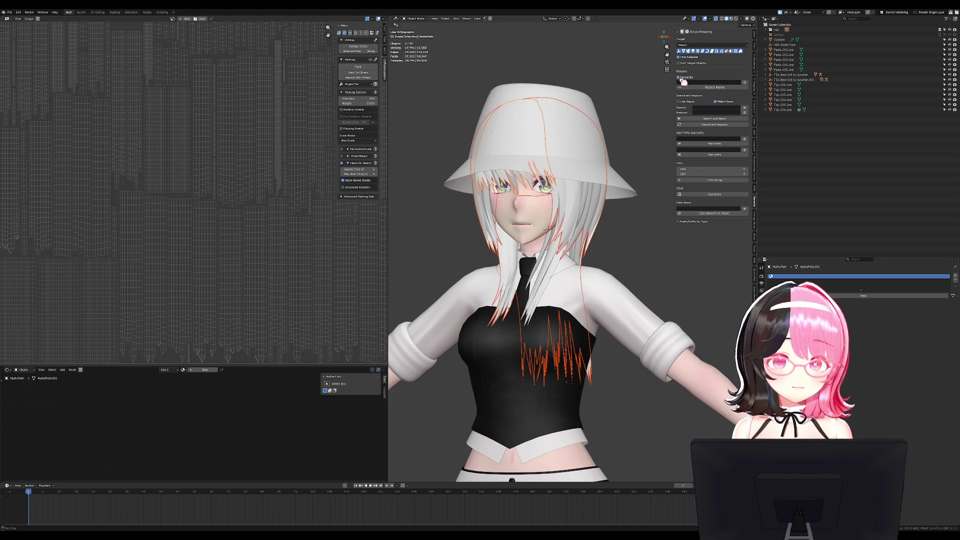
left_click(697, 82)
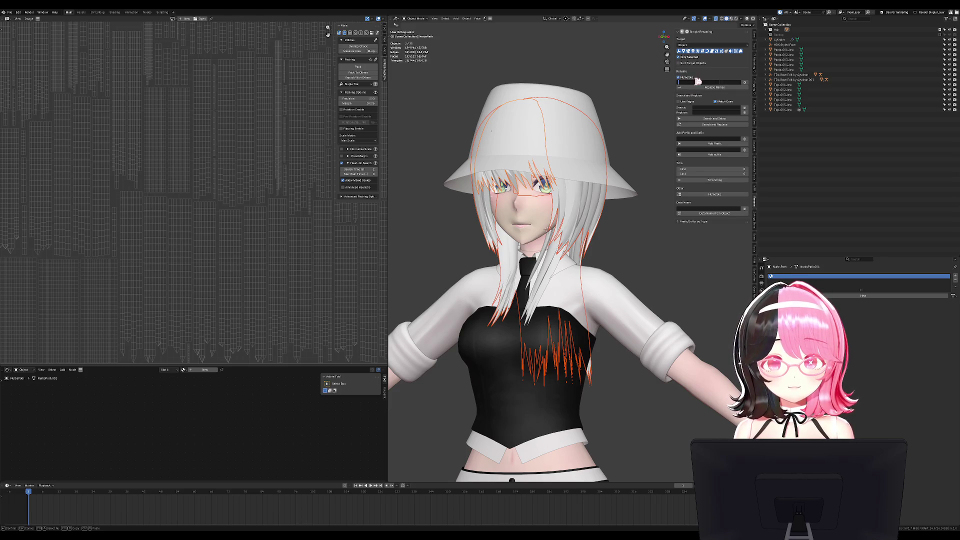
left_click(692, 82)
type("AIR")
key("Return")
left_click(689, 82)
type("air")
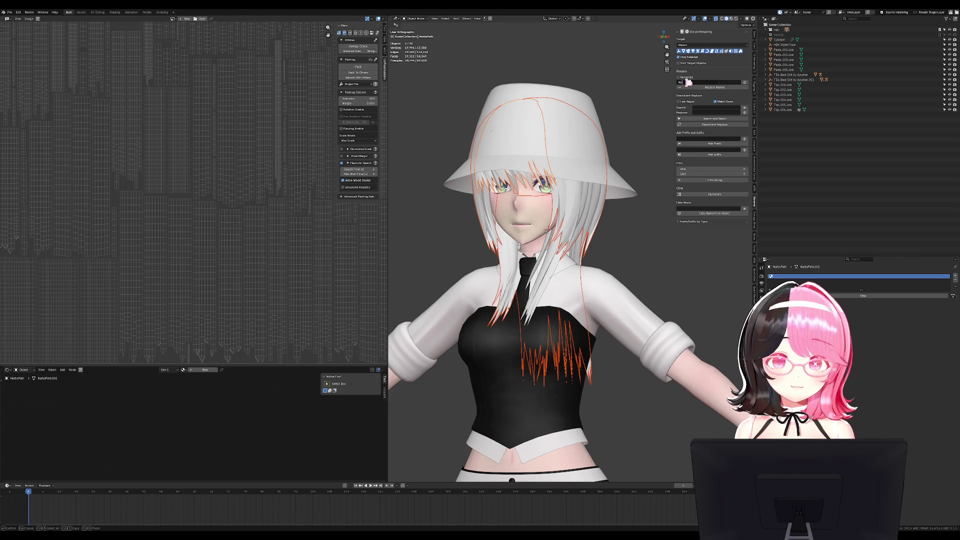
key("Return")
left_click(723, 87)
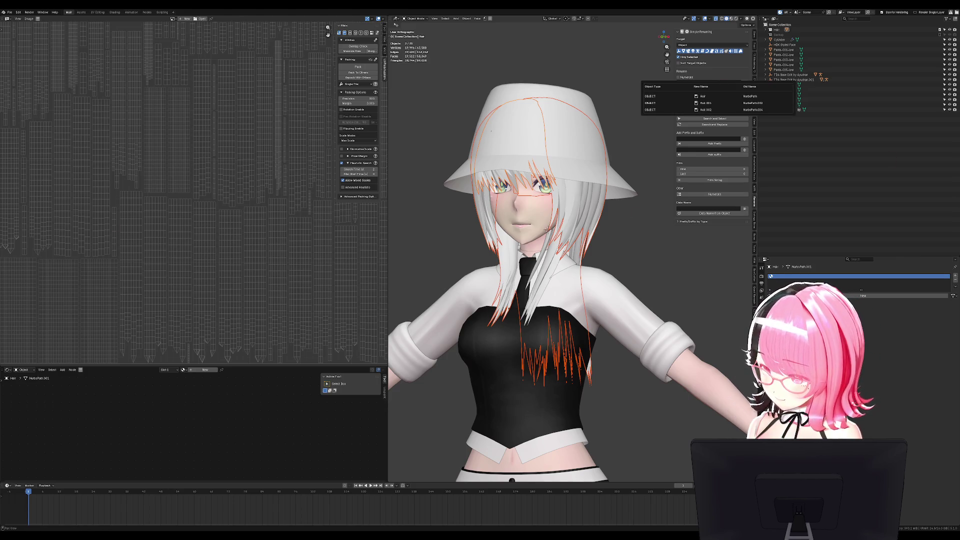
Expand the Hair collection to confirm Hair, Hair.001 and Hair.002, and save the file
middle_click_drag(547, 229, 440, 97)
left_click(766, 29)
mouse_move(629, 208)
middle_mouse_down("shift")
mouse_move(588, 182)
mouse_move(622, 172)
middle_mouse_up("shift")
middle_click_drag(644, 147, 615, 145)
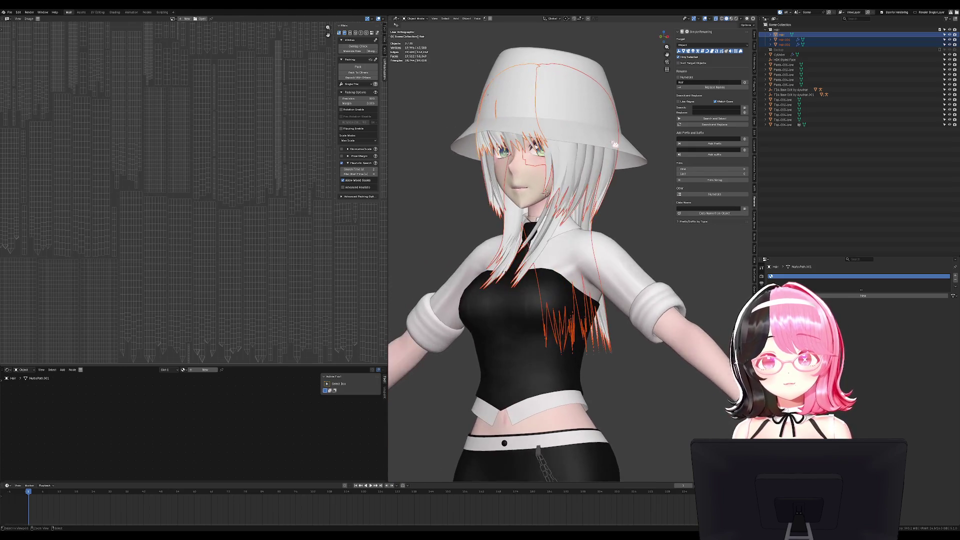
key("ctrl+s")
Check the character in front and right-side views, restoring the hair selection afterwards
key("KP_3")
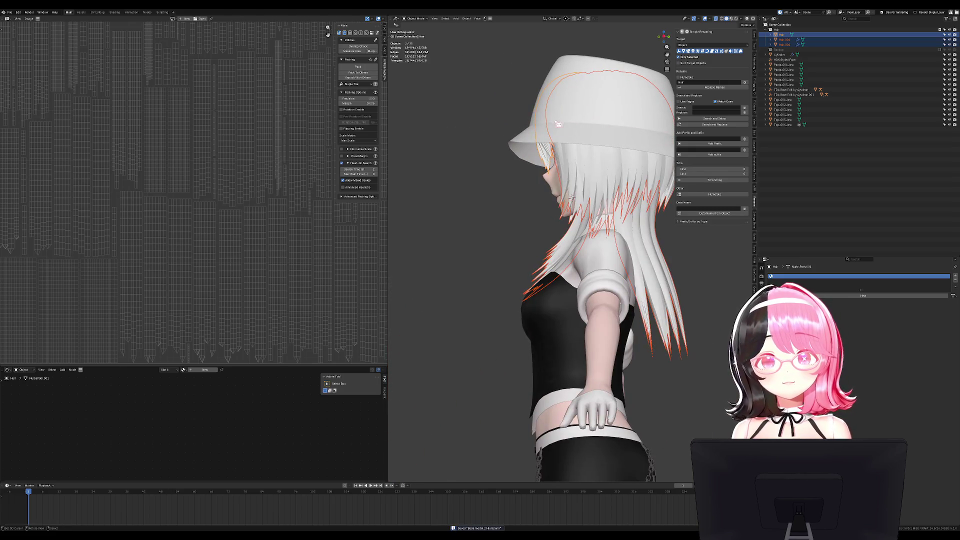
key("KP_1")
key("alt+a")
mouse_move(592, 208)
middle_mouse_down()
mouse_move(470, 205)
mouse_move(472, 188)
mouse_move(540, 178)
middle_mouse_up()
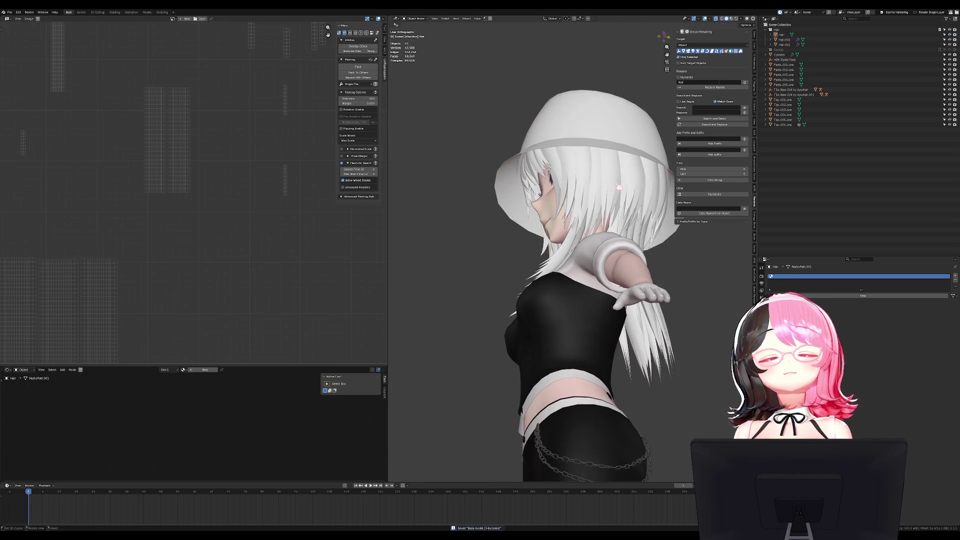
key("ctrl+z")
key("KP_1")
key("KP_3")
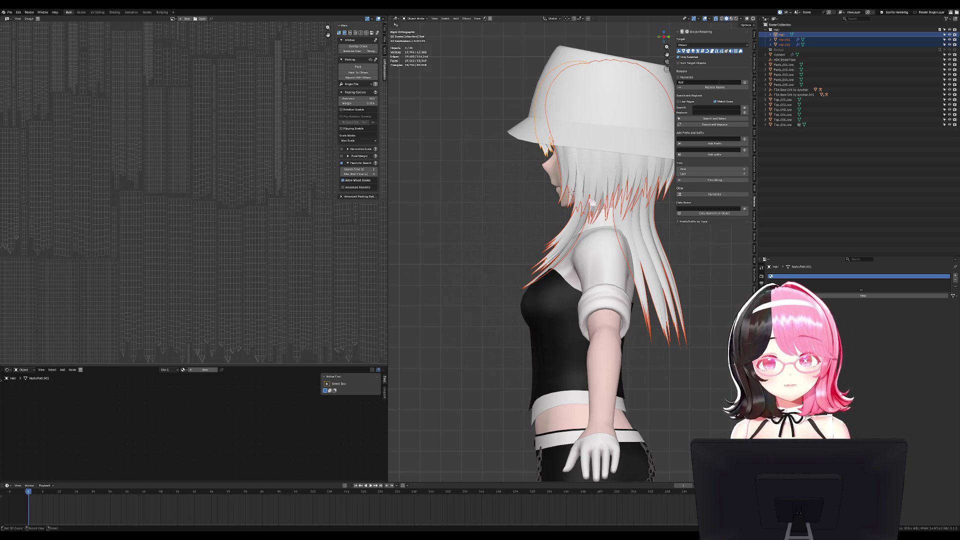
Select Hair.002 and check its UVs in Edit Mode, then save the file
scroll(593, 201, "up", 4)
mouse_move(599, 186)
middle_mouse_down()
mouse_move(480, 187)
mouse_move(615, 266)
mouse_move(544, 264)
middle_mouse_up()
left_click(536, 269)
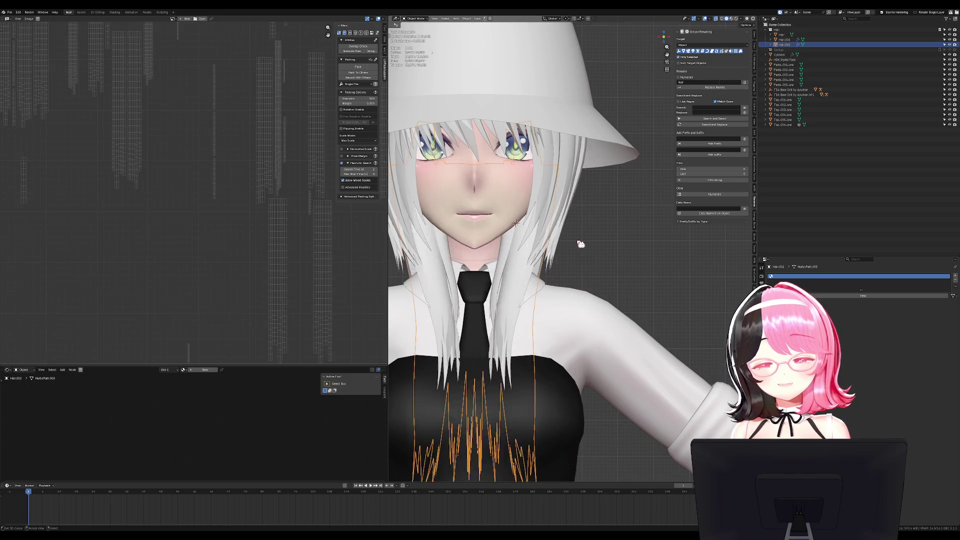
key("Tab")
key("KP_3")
scroll(585, 255, "up", 2)
key("Tab")
key("Tab")
key("Tab")
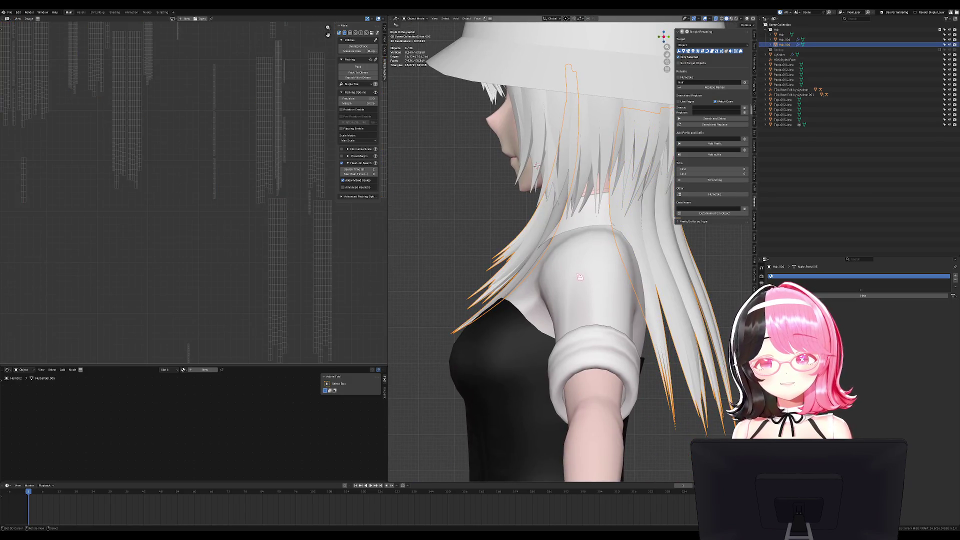
middle_click_drag(578, 271, 592, 276)
key("KP_1")
left_click(618, 181)
key("ctrl+s")
Check Hair.001 and Hair.002, select all three hair objects, and give them a new material
mouse_move(606, 181)
middle_mouse_down()
mouse_move(592, 182)
mouse_move(680, 178)
middle_mouse_up()
key("KP_1")
left_click(606, 162)
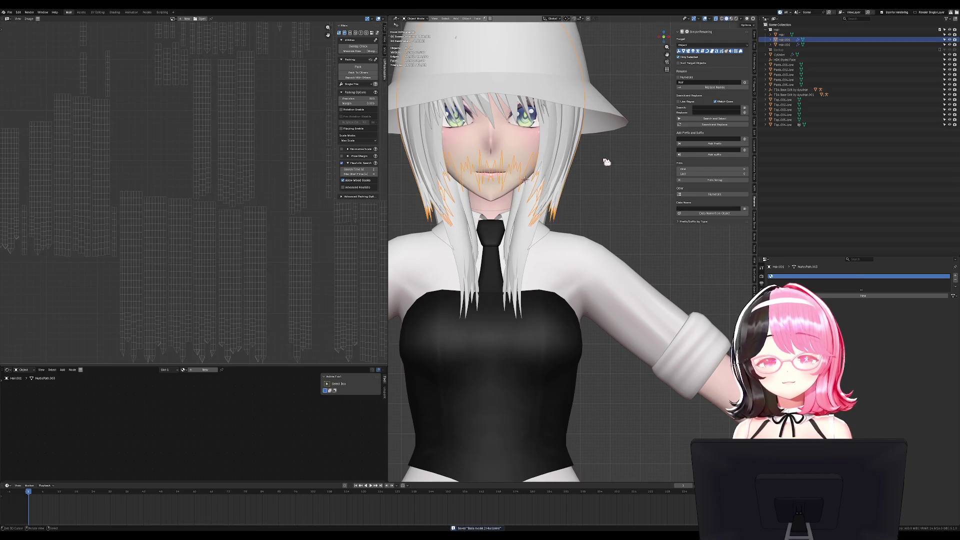
middle_click_drag(607, 170, 621, 175)
left_click(620, 235)
middle_click_drag(620, 236, 641, 242)
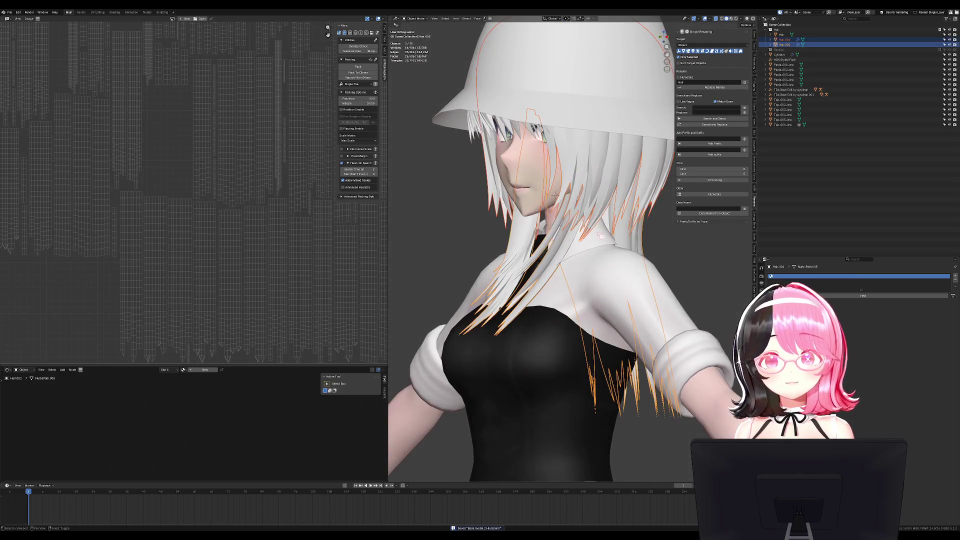
left_click(596, 212)
middle_click_drag(595, 212, 570, 129)
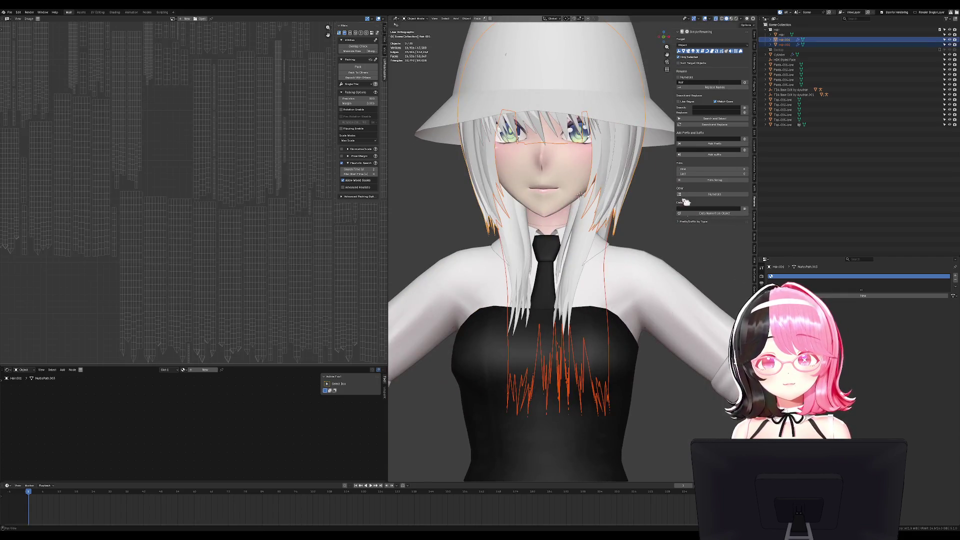
left_click(579, 194, "shift")
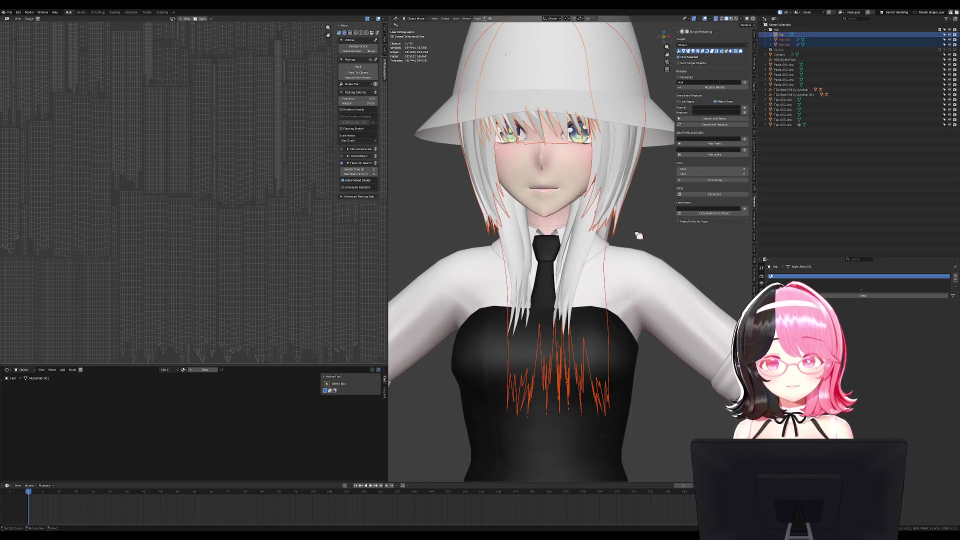
left_click(859, 297)
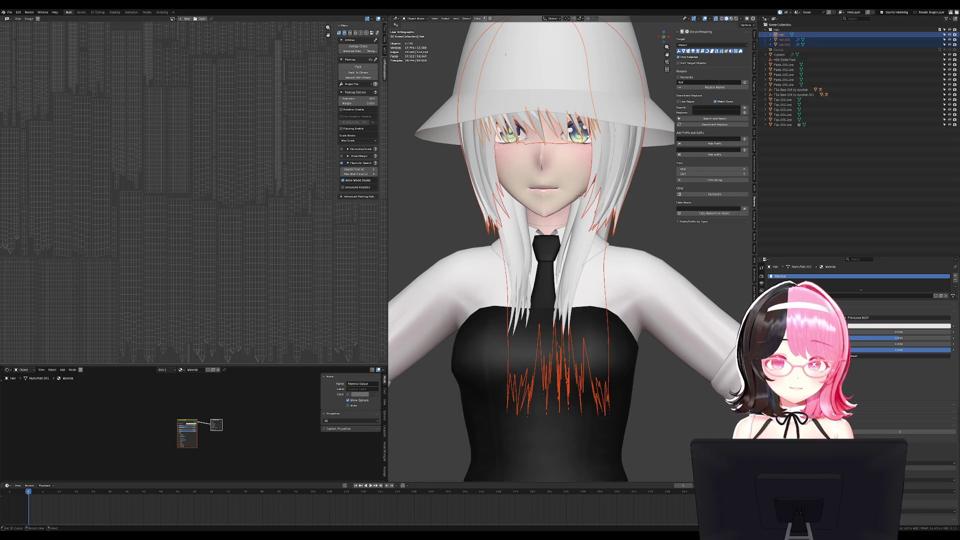
Enlarge the node area and copy the hair material to all selected hair objects
left_click(141, 422)
scroll(148, 417, "up", 2)
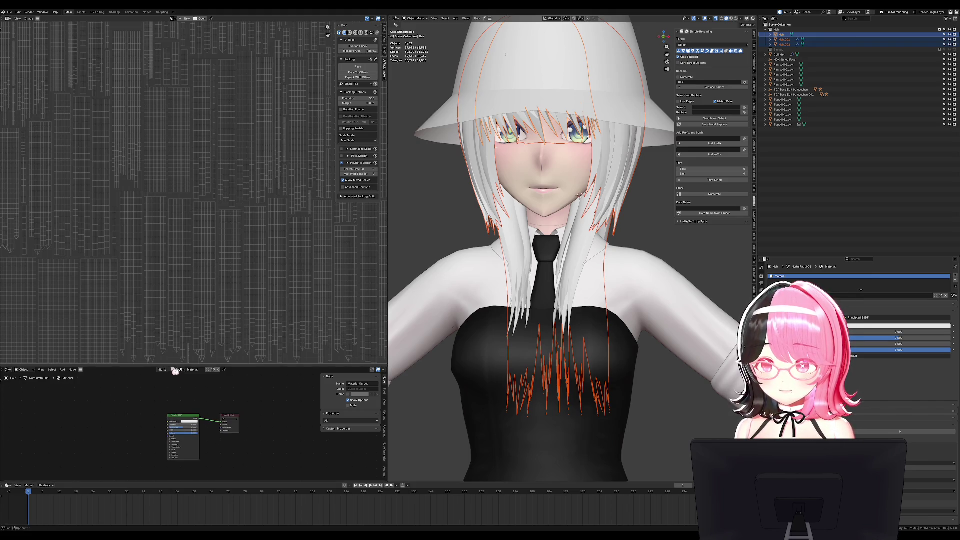
left_click_drag(150, 366, 200, 127)
scroll(150, 375, "up", 5)
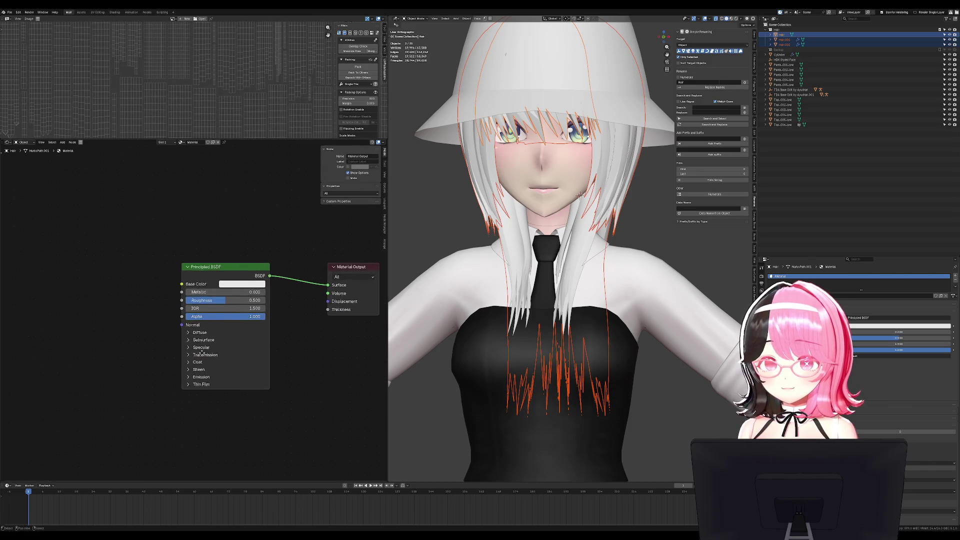
middle_click_drag(647, 247, 590, 252)
left_click(955, 286)
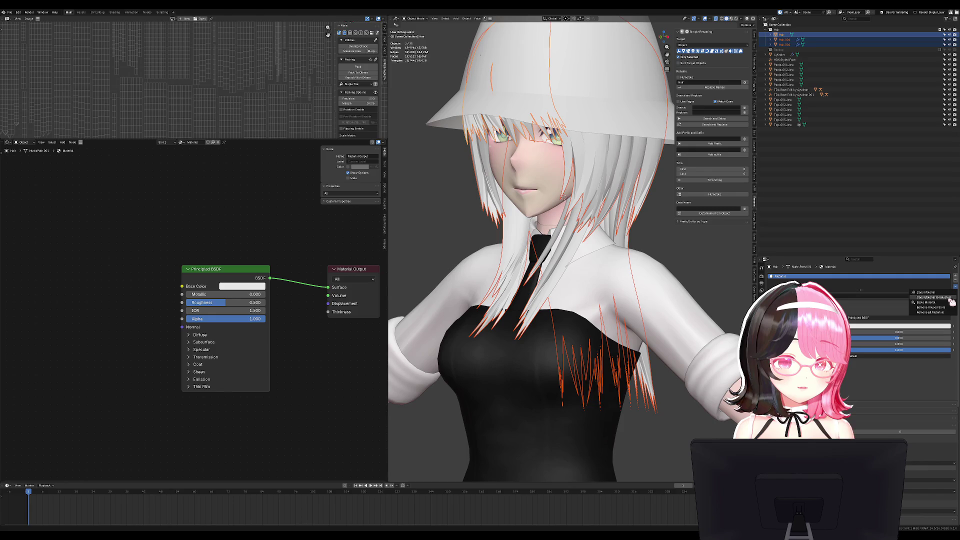
left_click(952, 303)
middle_click_drag(101, 307, 125, 312)
Add an Image Texture node using t_hAIRDefaultMaterial_BaseColor.png, feeding Base Color
key("shift+a")
type("image")
key("Return")
left_click(145, 260)
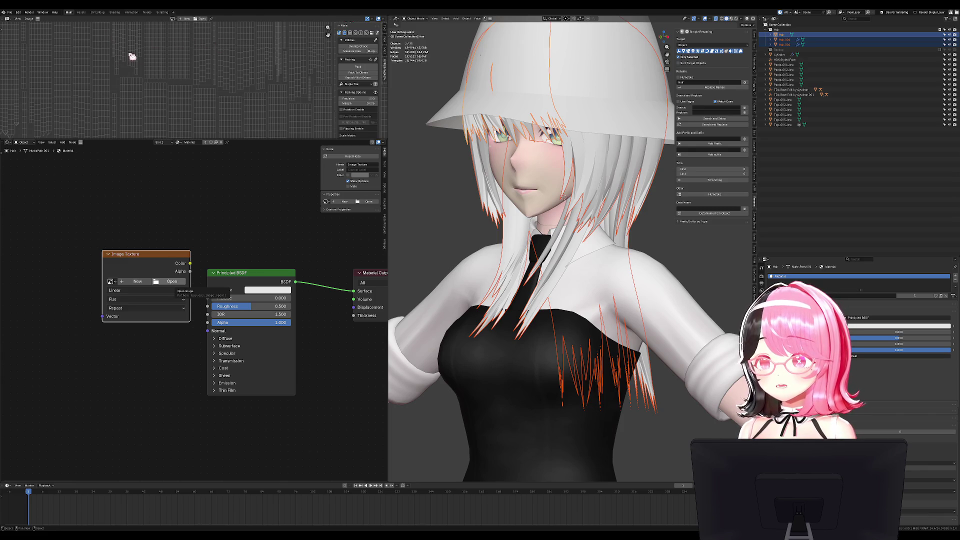
left_click_drag(191, 264, 207, 290)
key("KP_1")
scroll(463, 236, "up", 3)
left_click_drag(155, 274, 106, 244)
Set the viewport shading to show texture colours and brighten it
left_click(741, 19)
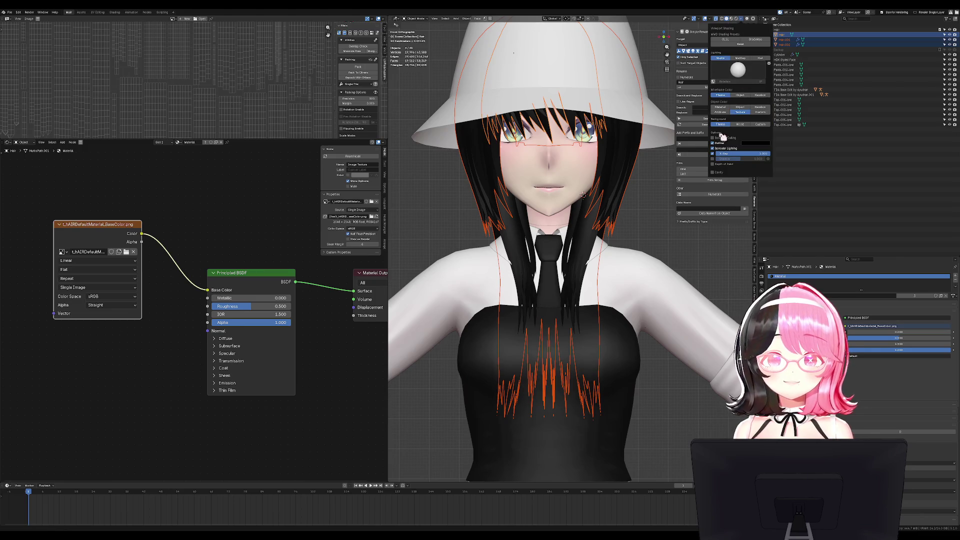
left_click(724, 135)
mouse_move(668, 203)
middle_mouse_down()
mouse_move(611, 269)
mouse_move(626, 260)
middle_mouse_up()
left_click(740, 18)
left_click(762, 59)
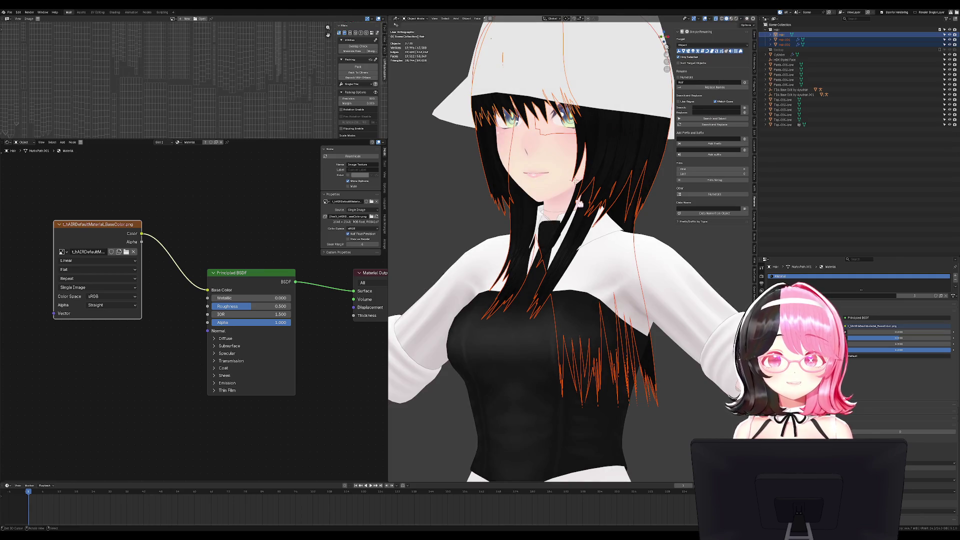
middle_click_drag(580, 189, 619, 245)
Deselect the hair and inspect the black texture from three-quarter and right-side views
key("alt+a")
scroll(588, 180, "down", 4)
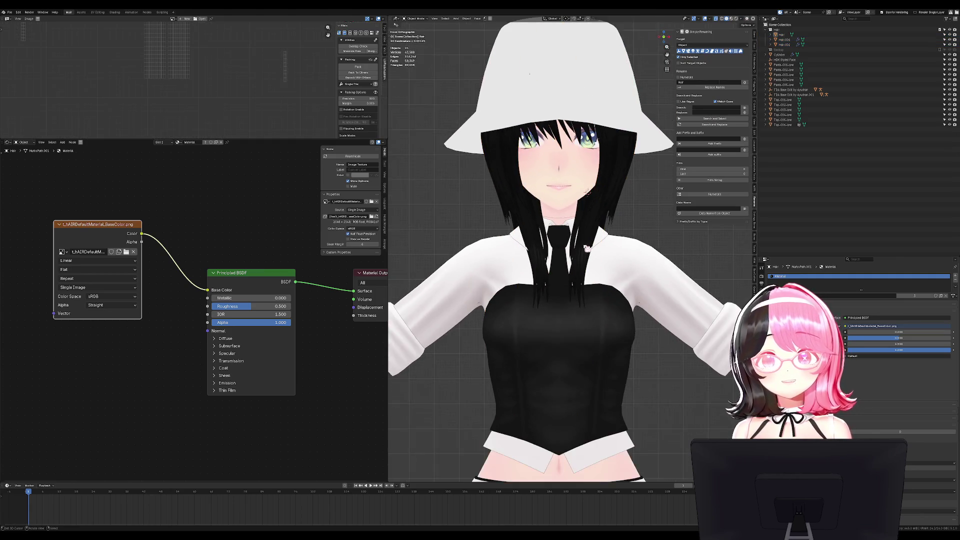
mouse_move(587, 180)
middle_mouse_down()
mouse_move(530, 185)
mouse_move(450, 242)
mouse_move(548, 147)
middle_mouse_up()
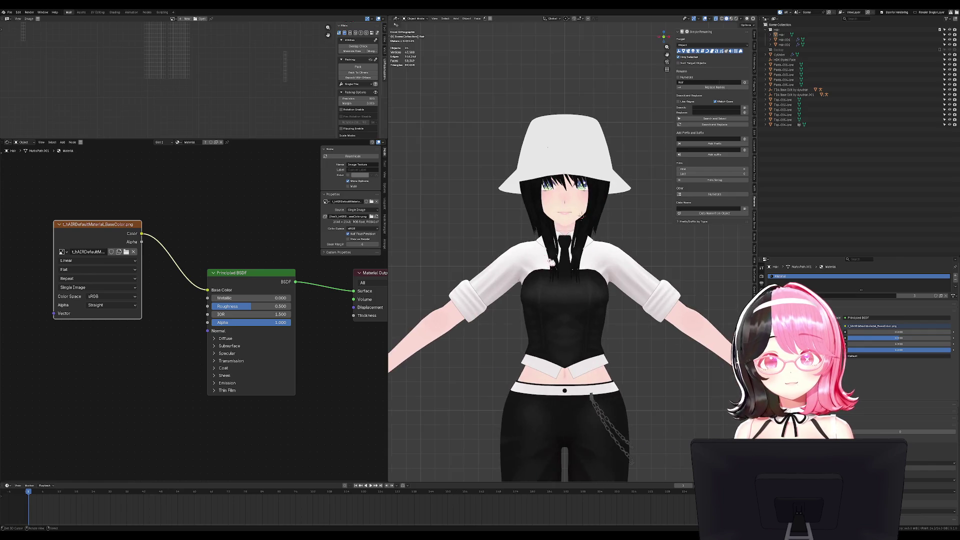
scroll(200, 311, "up", 2)
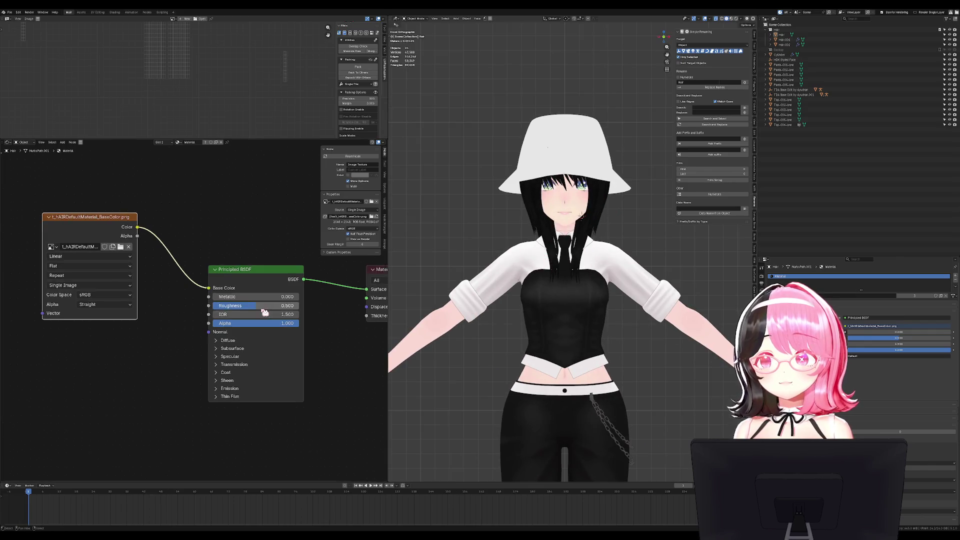
left_click(97, 225)
middle_click_drag(586, 283, 601, 281)
middle_click_drag(583, 215, 500, 200, "alt")
scroll(500, 200, "up", 5)
In Hair.002 edit mode, brush-select the shoulder strands, select linked, and move them back
left_click(500, 193)
key("g")
key("Escape")
key("Tab")
key("alt+a")
key("c")
mouse_move(480, 270)
left_mouse_down()
mouse_move(450, 326)
mouse_move(498, 306)
left_mouse_up()
key("Escape")
key("ctrl+l")
key("g")
left_click(498, 306)
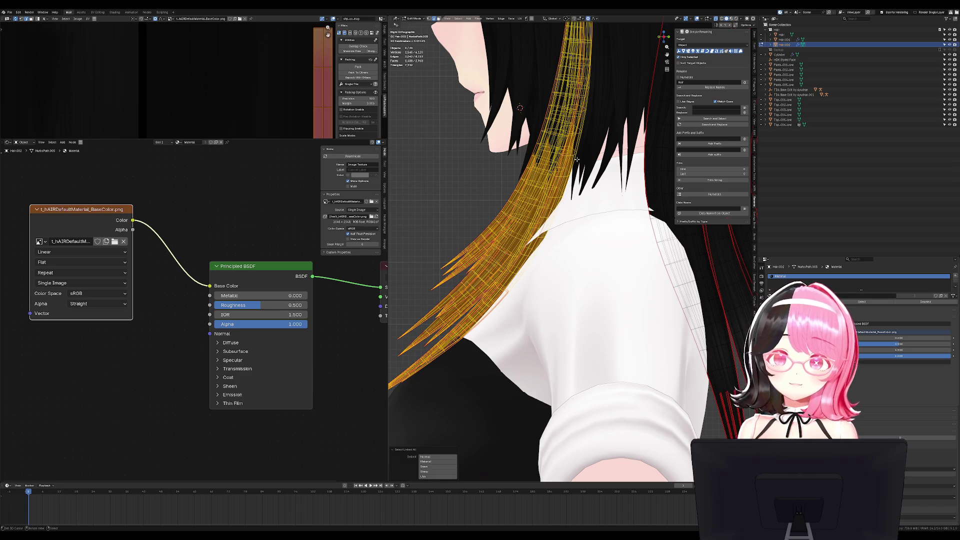
key("g")
left_click(544, 166)
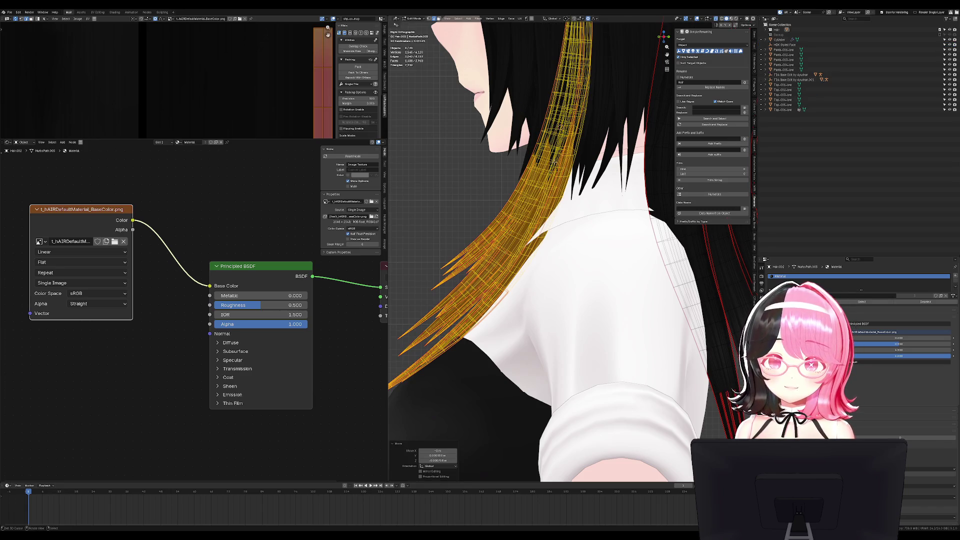
Add a second strand, rotate the strands outward and reposition them, then check from the front
scroll(524, 179, "down", 3)
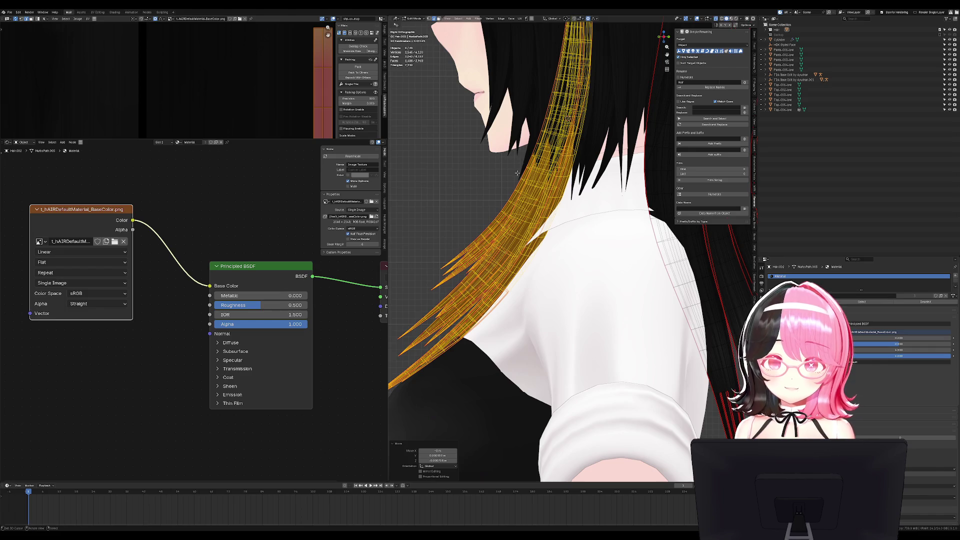
left_click(555, 215, "shift")
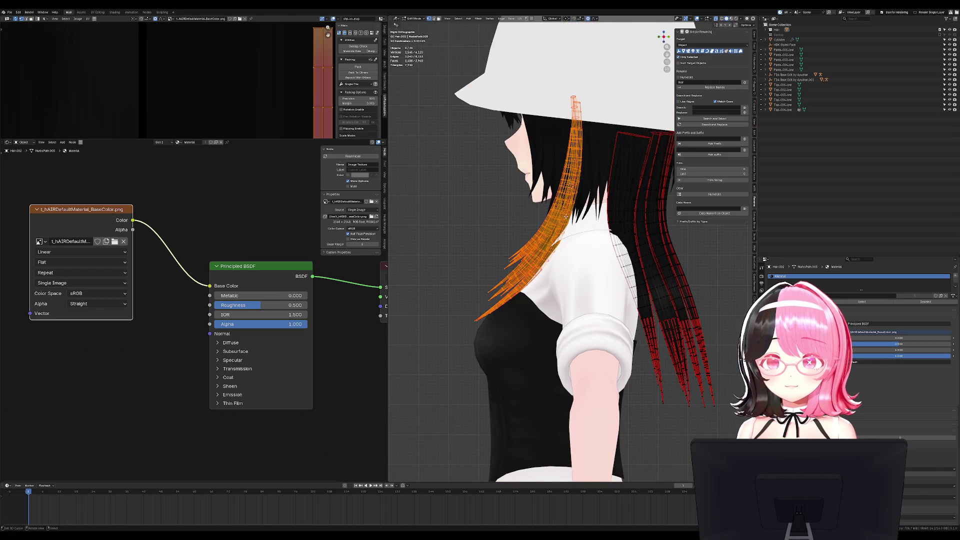
key("r")
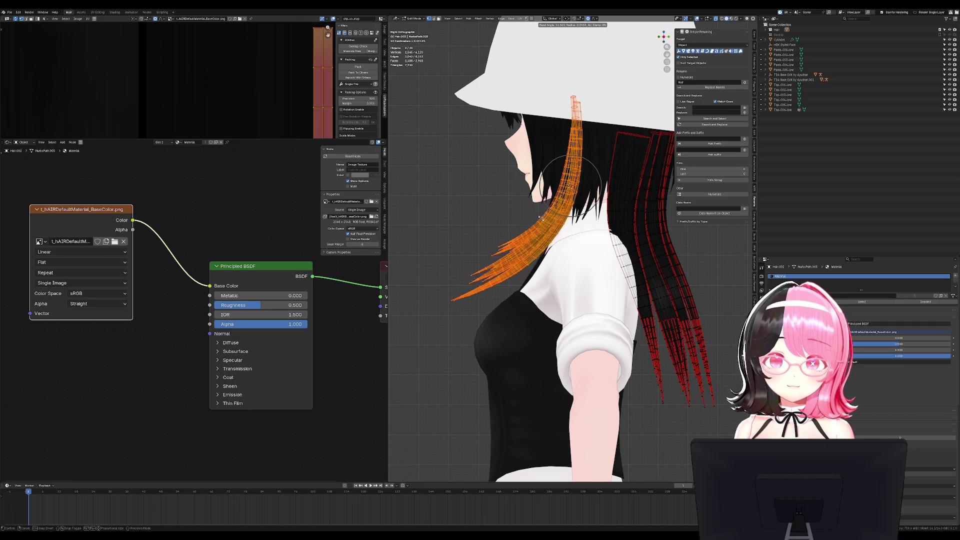
left_click(542, 228)
key("g")
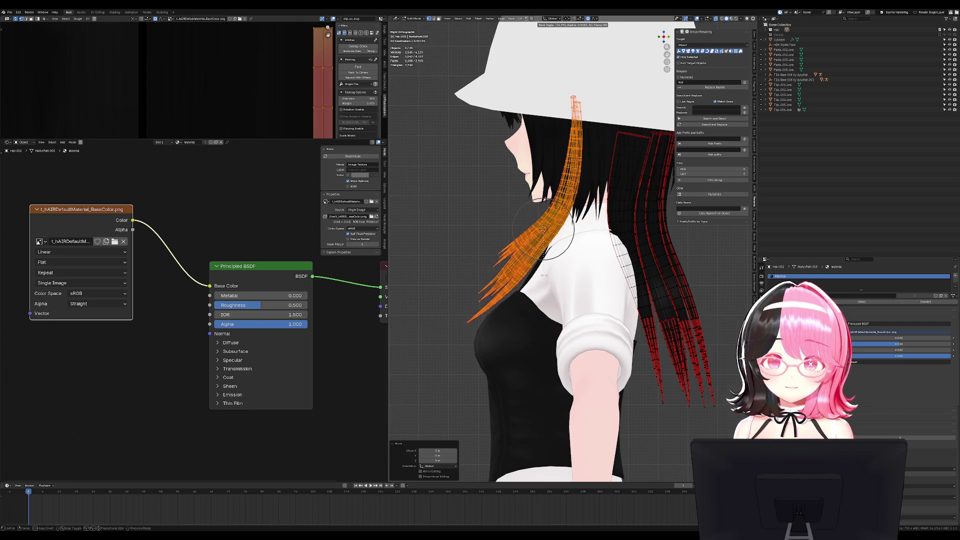
left_click(545, 232)
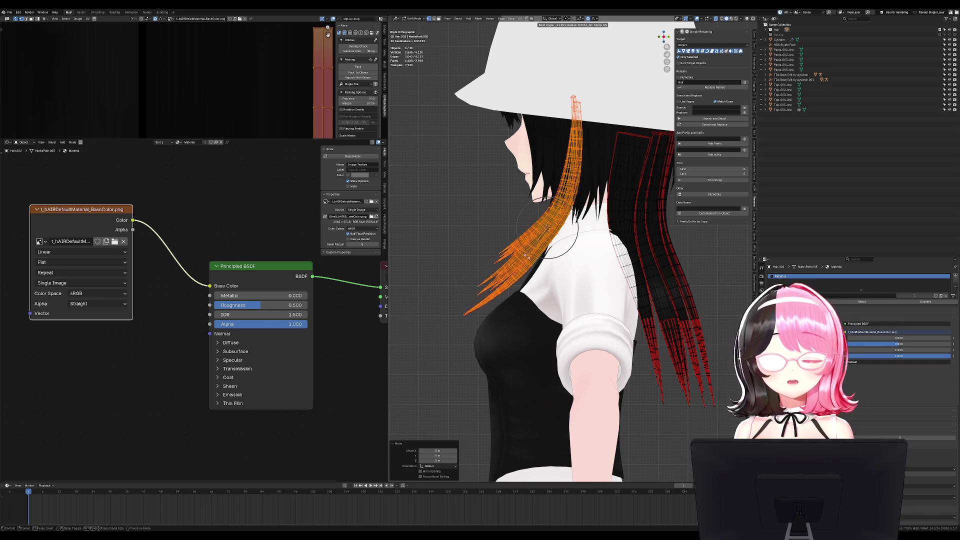
key("Tab")
key("KP_1")
middle_click_drag(575, 286, 558, 297)
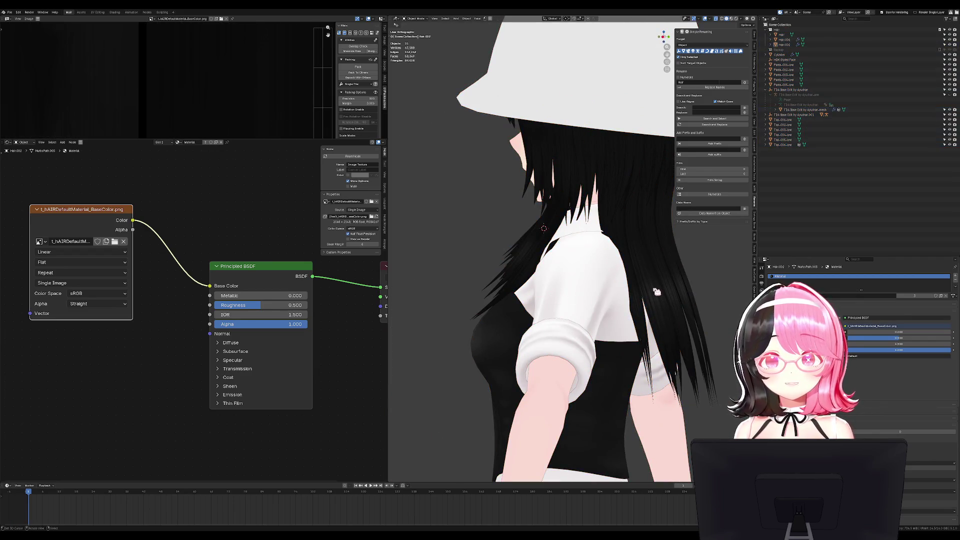
From the right side view, move the strand tops back with proportional soft falloff
key("Tab")
key("KP_3")
key("c")
scroll(599, 258, "up", 5)
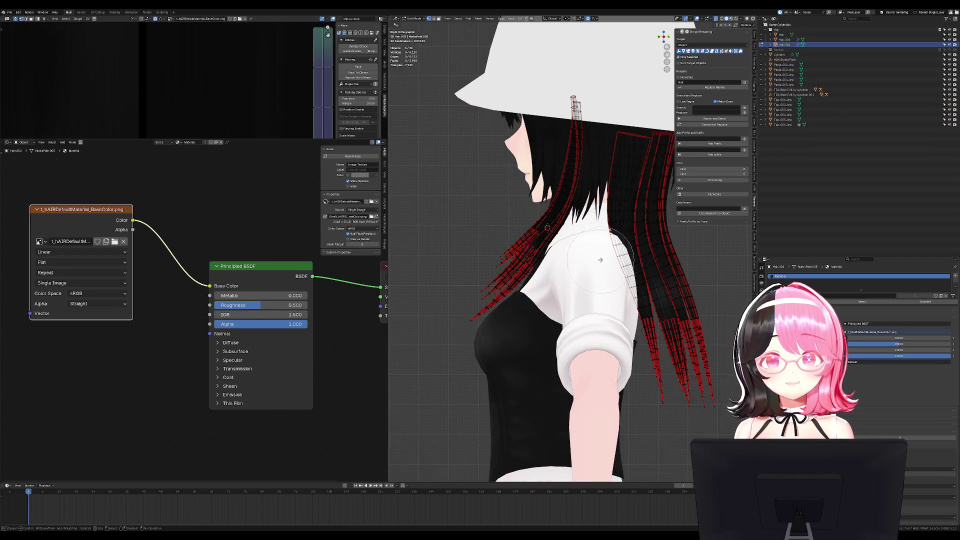
key("g")
scroll(608, 247, "down", 3)
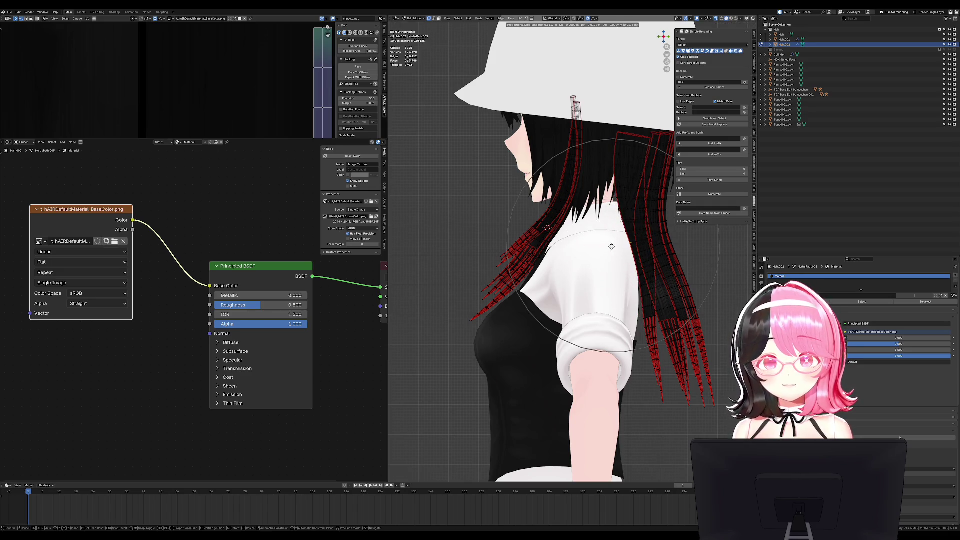
left_click(613, 247)
key("Tab")
middle_click_drag(613, 247, 621, 235)
key("KP_3")
Select the loop at the strand tops, stretch it along Y, and move it with soft falloff
key("Tab")
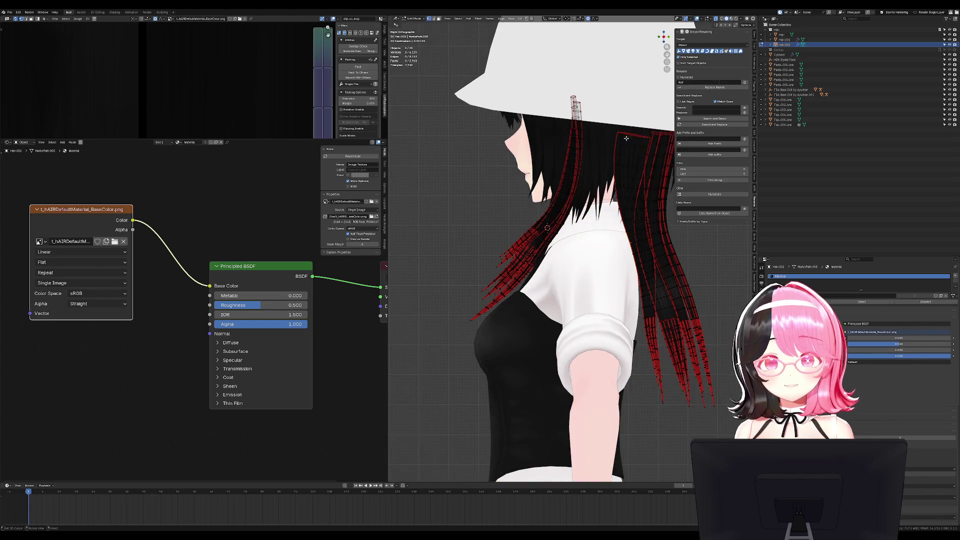
left_click(630, 131, "alt")
left_click(631, 134, "alt")
key("s")
key("y")
left_click(668, 153)
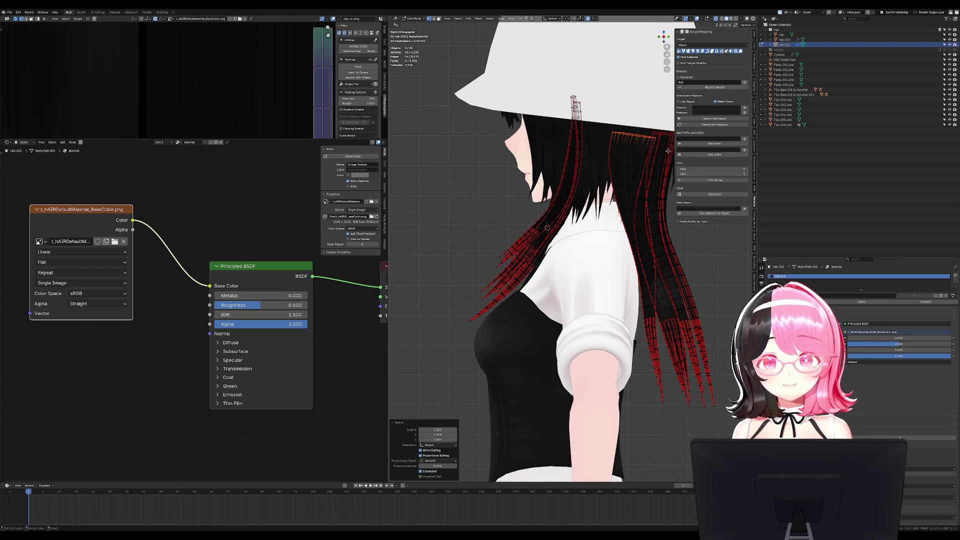
scroll(656, 158, "down", 2)
key("g")
left_click(651, 159)
key("Tab")
mouse_move(651, 159)
middle_mouse_down()
mouse_move(620, 180)
mouse_move(630, 220)
middle_mouse_up()
Scale the Hair.002 strand tops along Y twice more, then return to the front view
key("Tab")
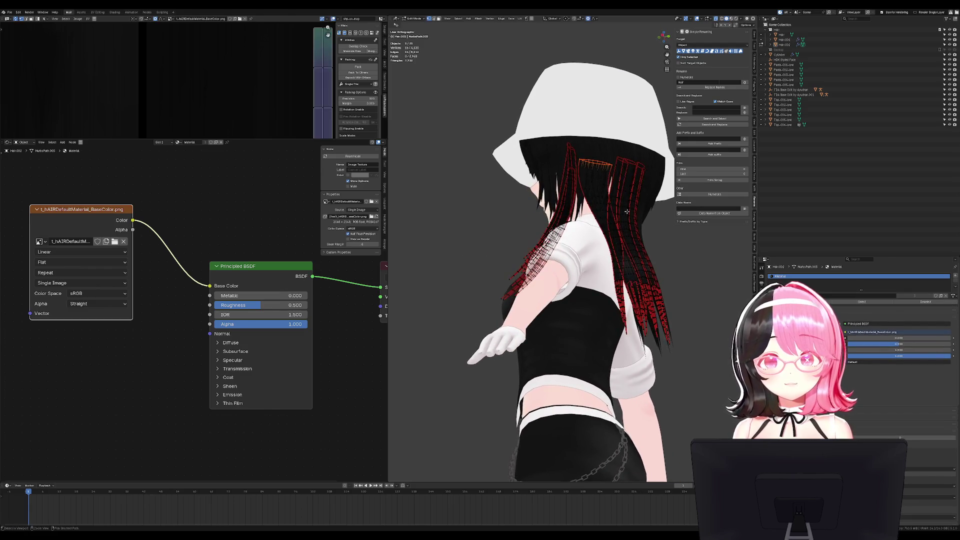
key("s")
key("y")
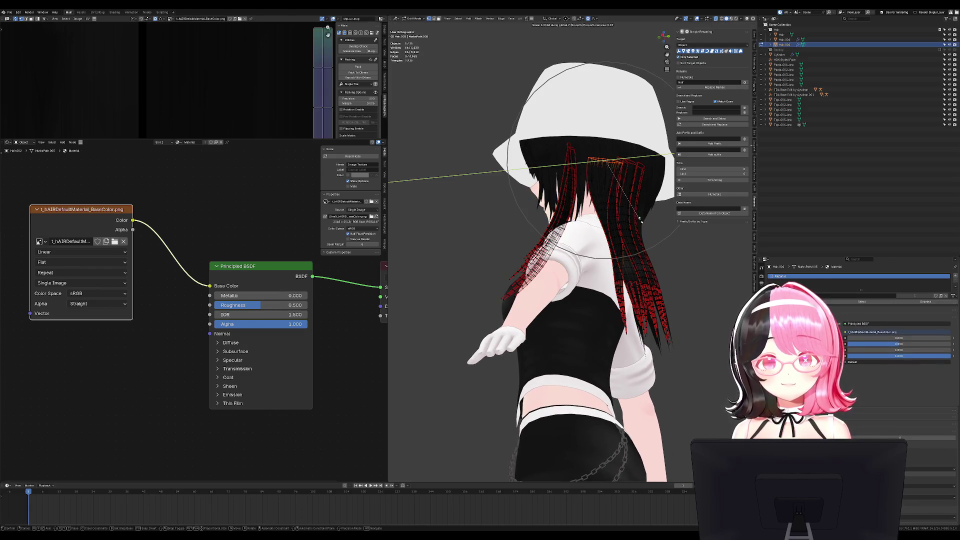
left_click(643, 221)
key("s")
key("y")
left_click(645, 221)
key("Tab")
mouse_move(644, 221)
middle_mouse_down()
mouse_move(630, 280)
mouse_move(682, 294)
middle_mouse_up()
key("KP_1")
key("KP_1")
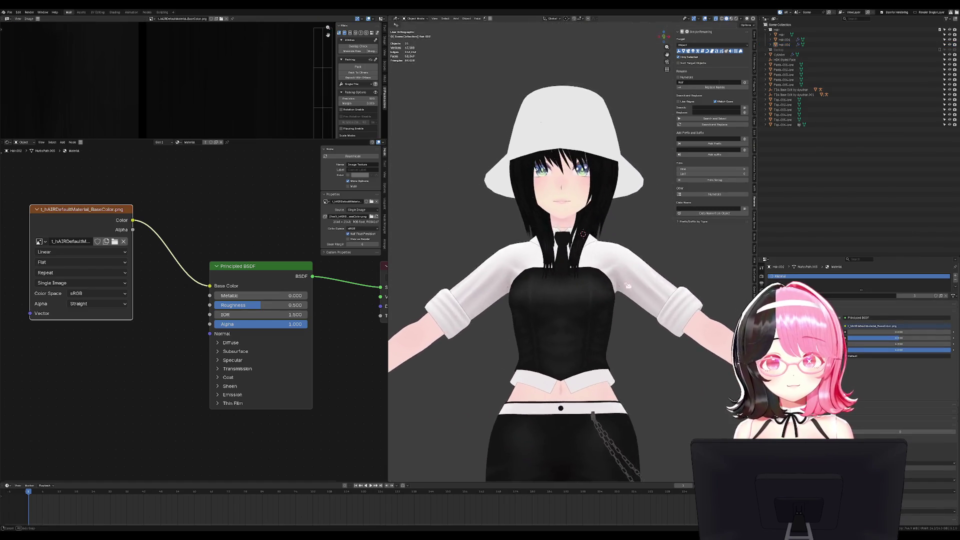
Select the white hat (Cylinder), hide it with H, and orbit to the side of the head
scroll(627, 258, "down", 4)
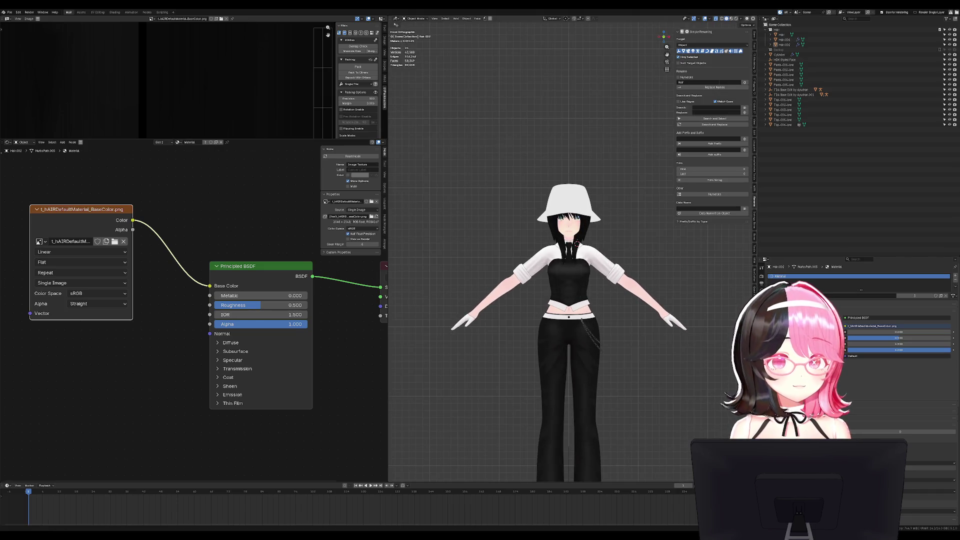
scroll(574, 252, "up", 3)
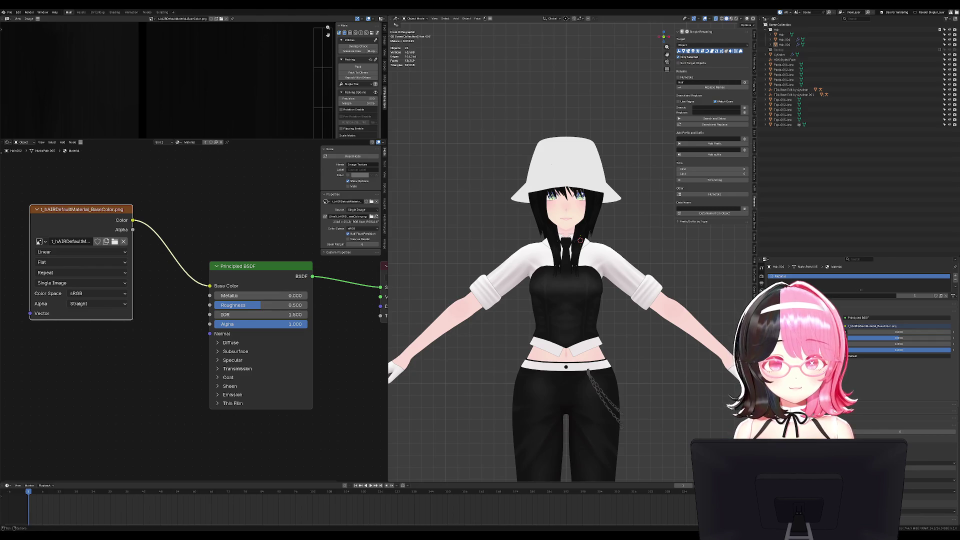
left_click(568, 166)
key("g")
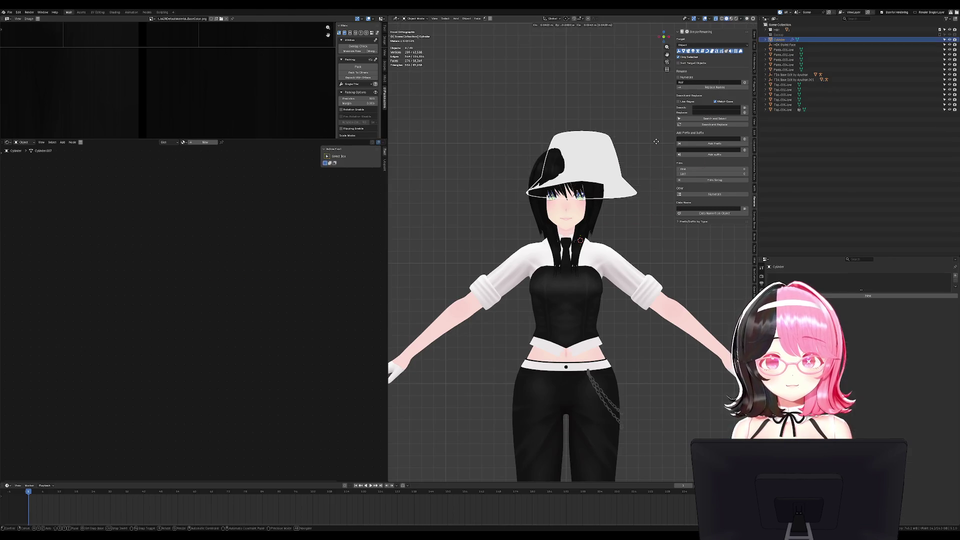
key("Escape")
scroll(629, 261, "up", 5)
middle_click_drag(628, 262, 625, 237)
key("h")
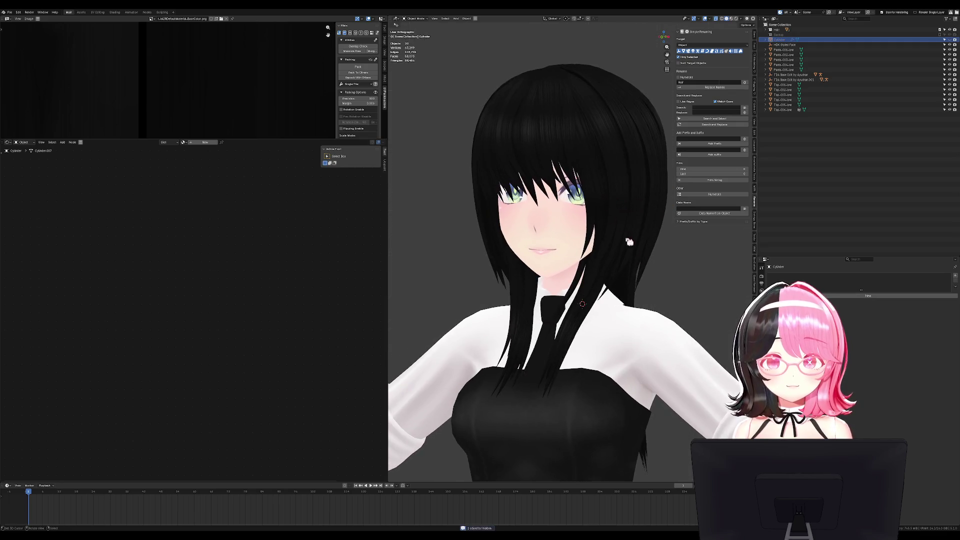
scroll(645, 275, "down", 2)
scroll(625, 265, "down", 2)
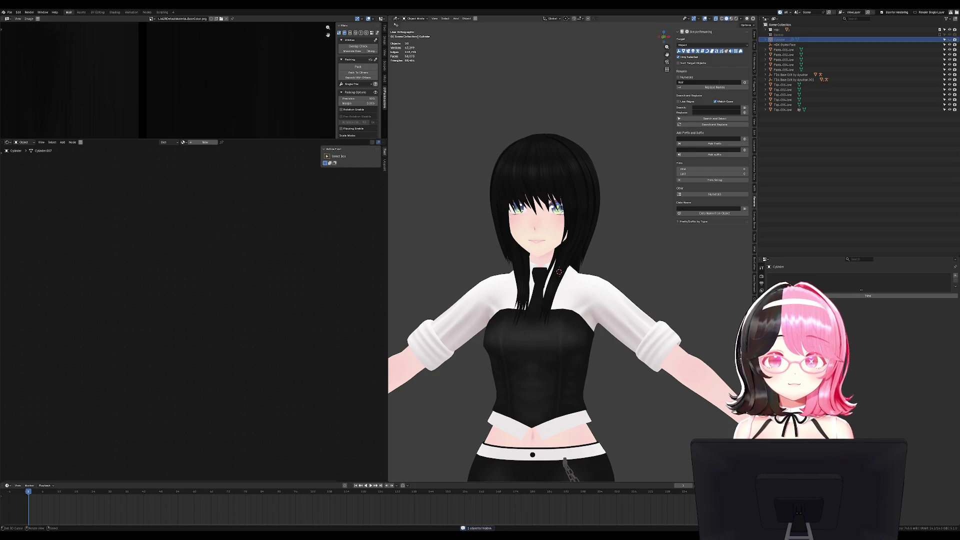
middle_click_drag(550, 250, 703, 250)
scroll(650, 301, "up", 3)
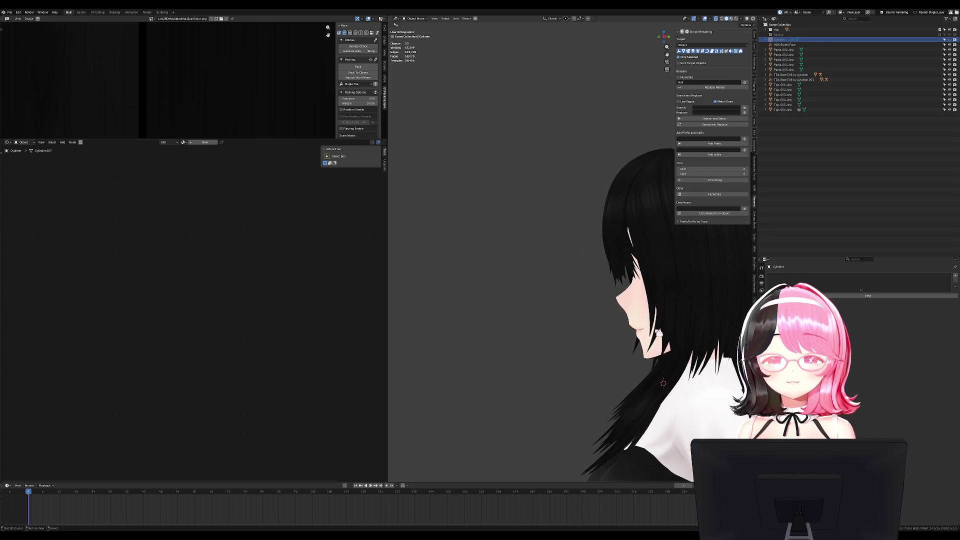
scroll(563, 257, "up", 3)
Deselect all vertices of the main hair mesh and look down on the head
left_click(564, 258)
key("Tab")
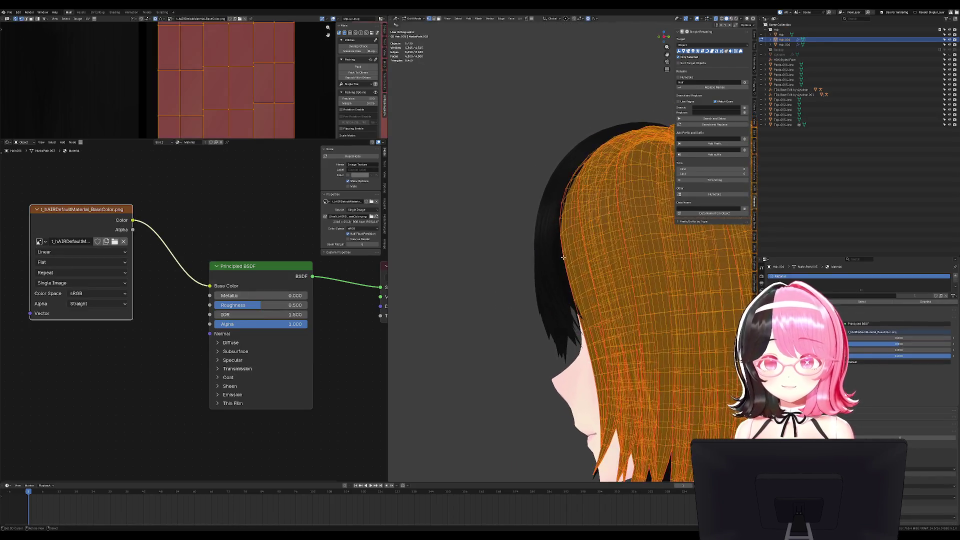
key("alt+a")
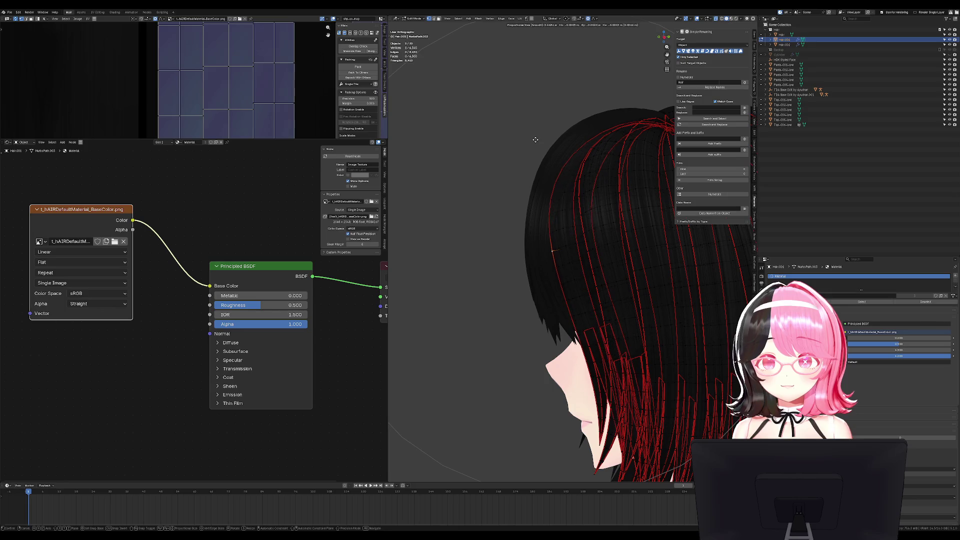
key("Tab")
mouse_move(556, 210)
middle_mouse_down()
mouse_move(579, 157)
mouse_move(622, 146)
mouse_move(590, 175)
middle_mouse_up()
key("Tab")
Reselect the hair, cancel the trial moves, and show the hatless character from the front
key("Tab")
left_click(470, 234)
key("g")
key("Escape")
key("Tab")
key("g")
key("Escape")
key("Tab")
mouse_move(465, 226)
middle_mouse_down()
mouse_move(480, 242)
mouse_move(609, 250)
mouse_move(624, 242)
middle_mouse_up()
key("alt+a")
key("KP_1")
key("KP_1")
scroll(633, 279, "down", 4)
scroll(632, 279, "down", 4)
middle_click_drag(633, 279, 595, 279)
key("KP_1")
scroll(625, 271, "up", 5)
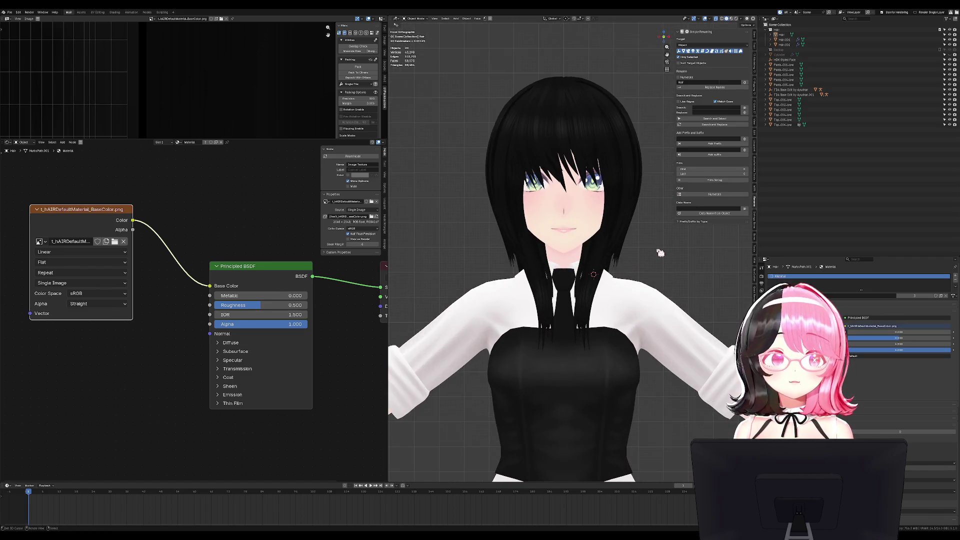